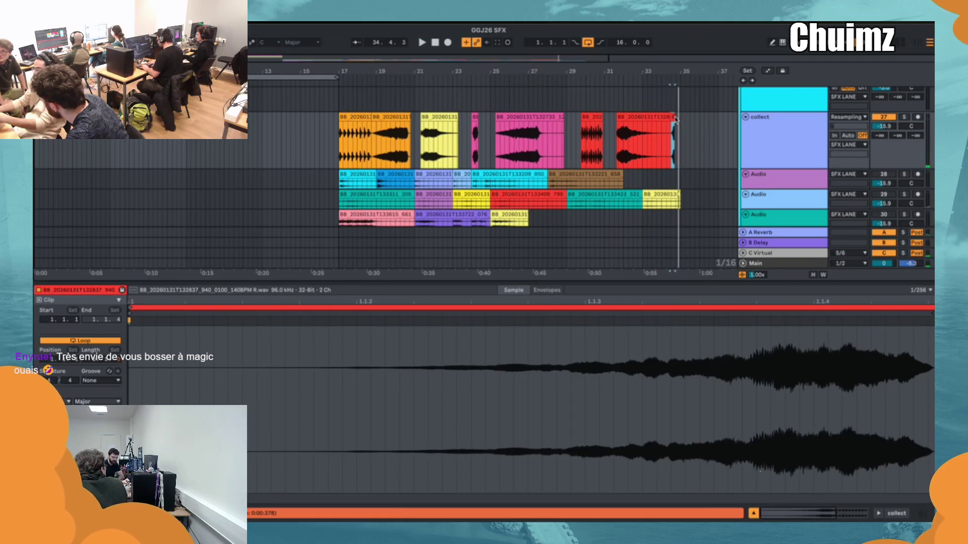
- During playback, delete the light-blue clip ending the collect track, then select the Audio tracks' clip range
{"action": "key", "text": "space"}
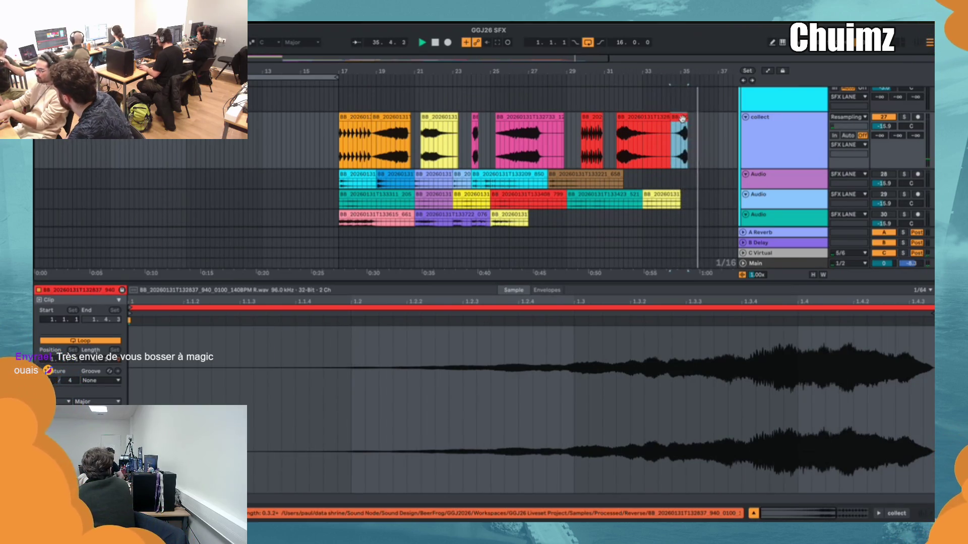
{"action": "key", "text": "Delete"}
{"action": "left_click_drag", "start_coordinate": [479, 199], "coordinate": [219, 182]}
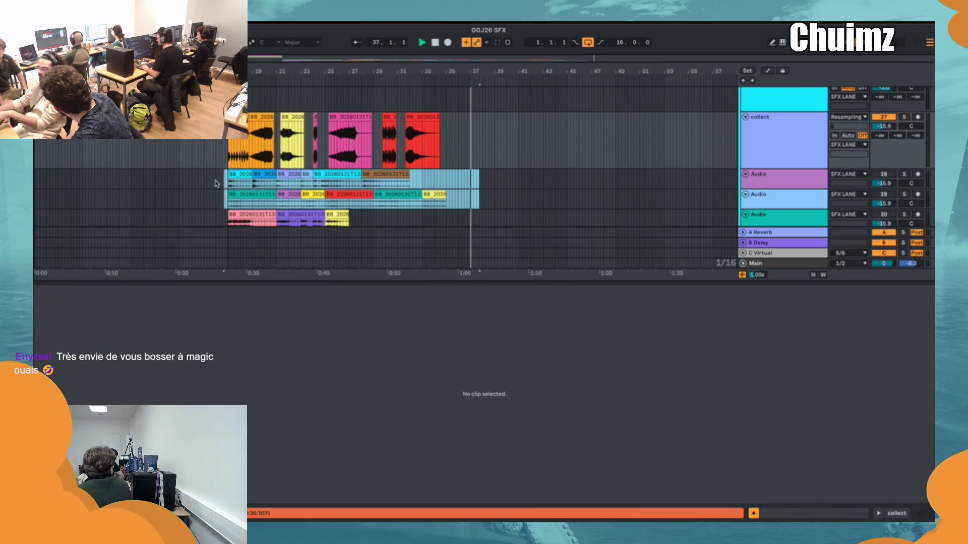
- Zoom to the selected range, show the Audio track's first clip in Clip View, and stop playback
{"action": "key", "text": "z"}
{"action": "left_click", "coordinate": [162, 176]}
{"action": "key", "text": "space"}
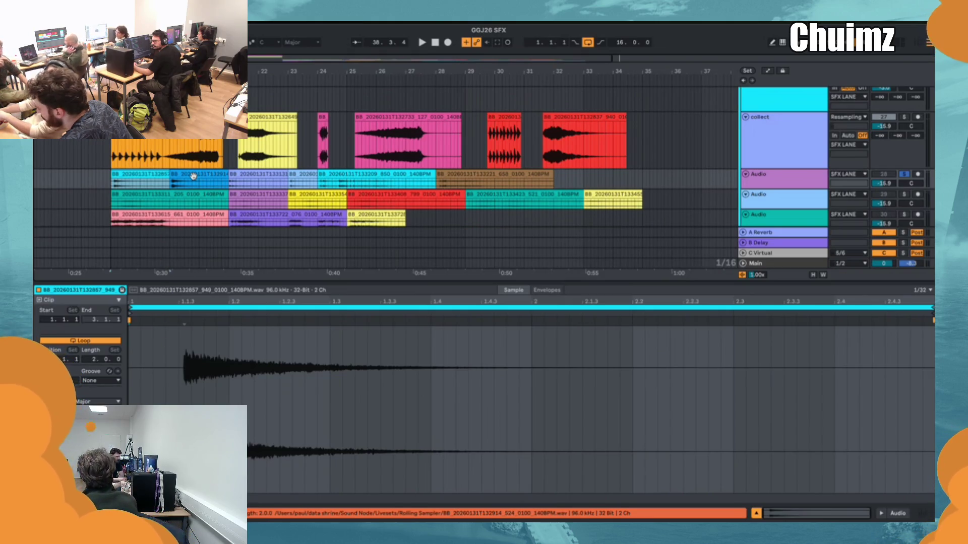
- Play the arrangement and audition each clip along the first Audio track in turn
{"action": "key", "text": "space"}
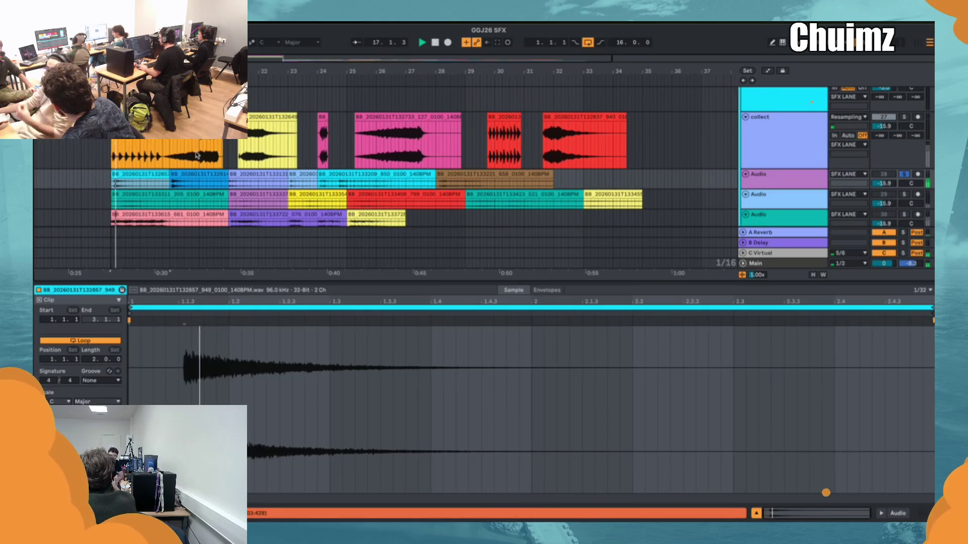
{"action": "left_click", "coordinate": [184, 173]}
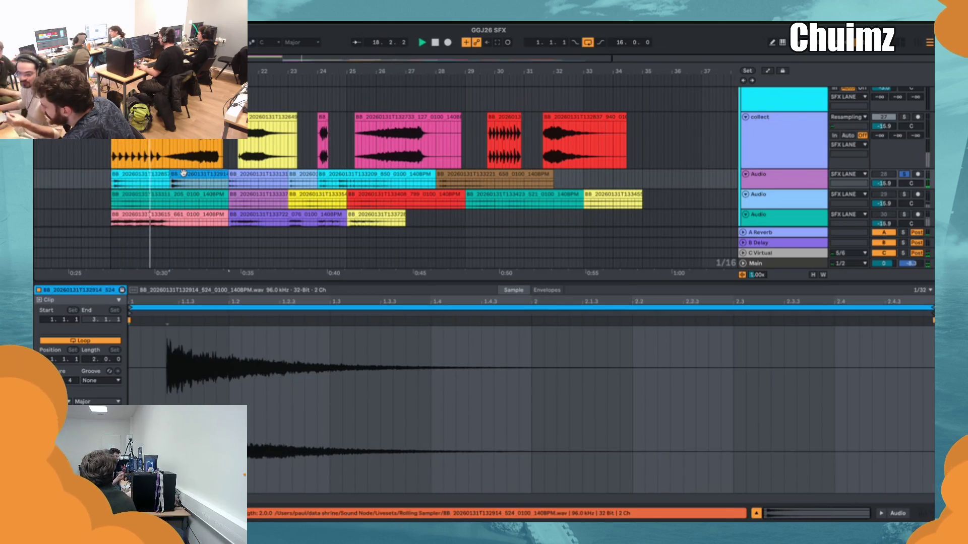
{"action": "left_click", "coordinate": [260, 176]}
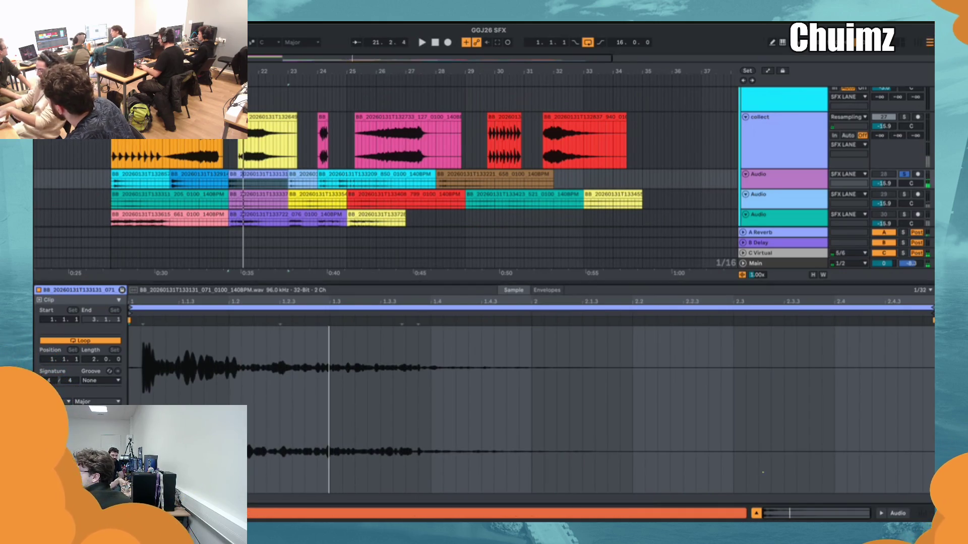
{"action": "left_click", "coordinate": [304, 174]}
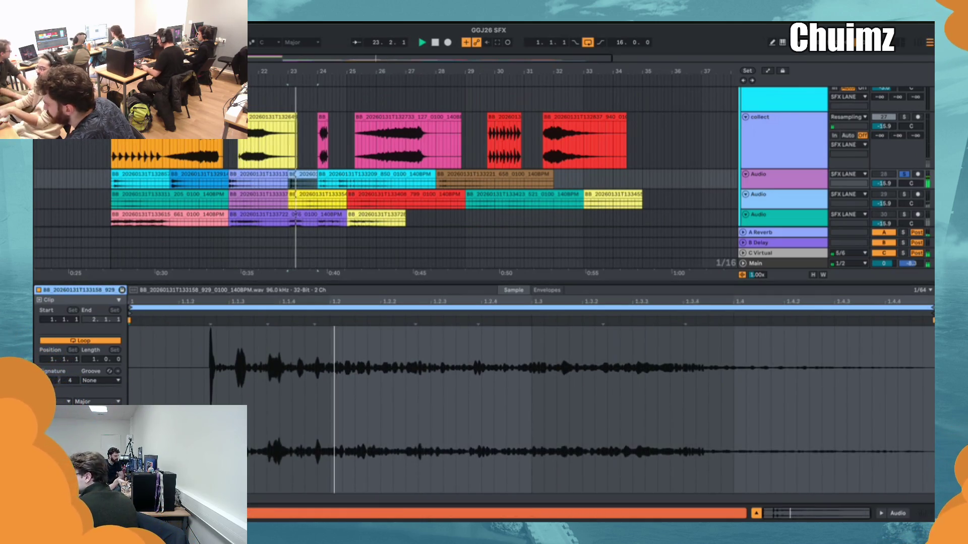
{"action": "left_click", "coordinate": [332, 174]}
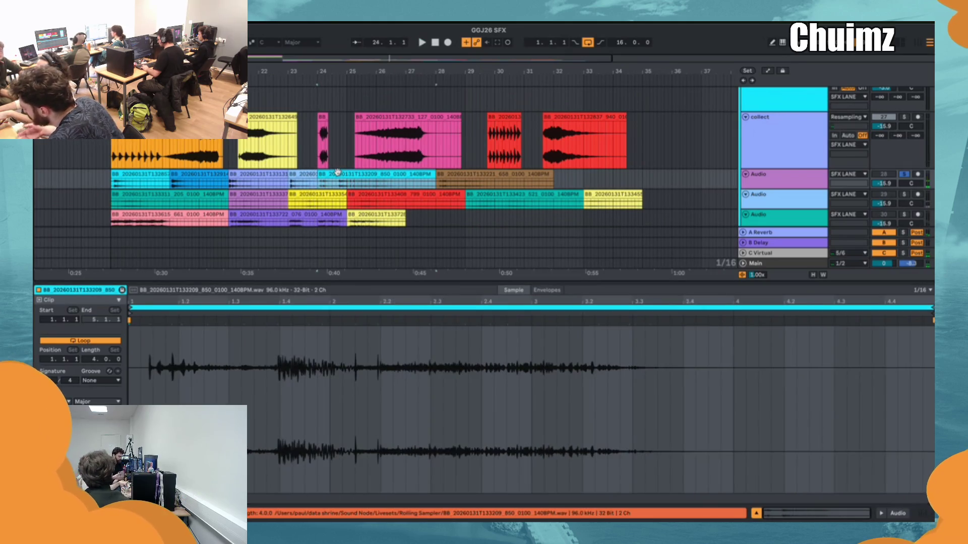
- Unfold the first Audio track to show its waveforms and select the brown clip at its end
{"action": "left_click", "coordinate": [745, 174]}
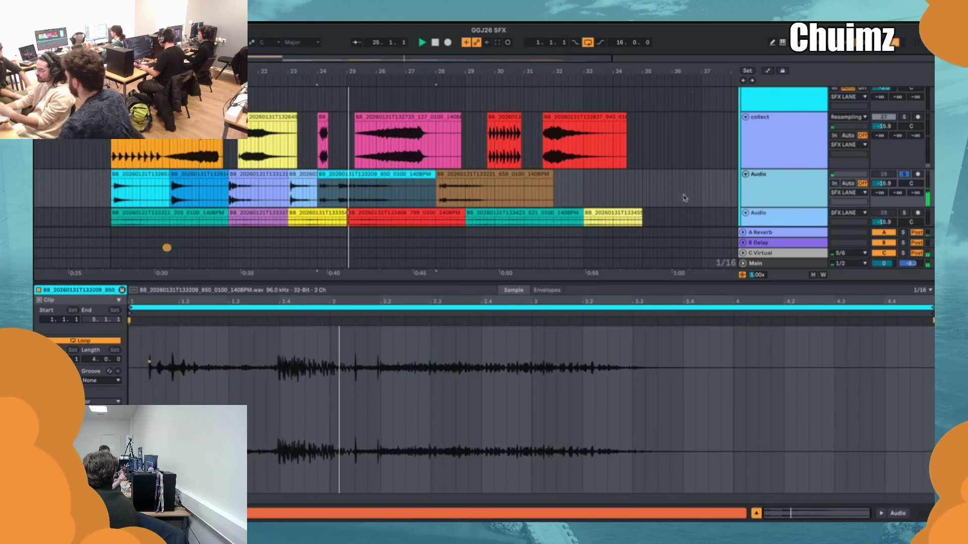
{"action": "left_click", "coordinate": [466, 175]}
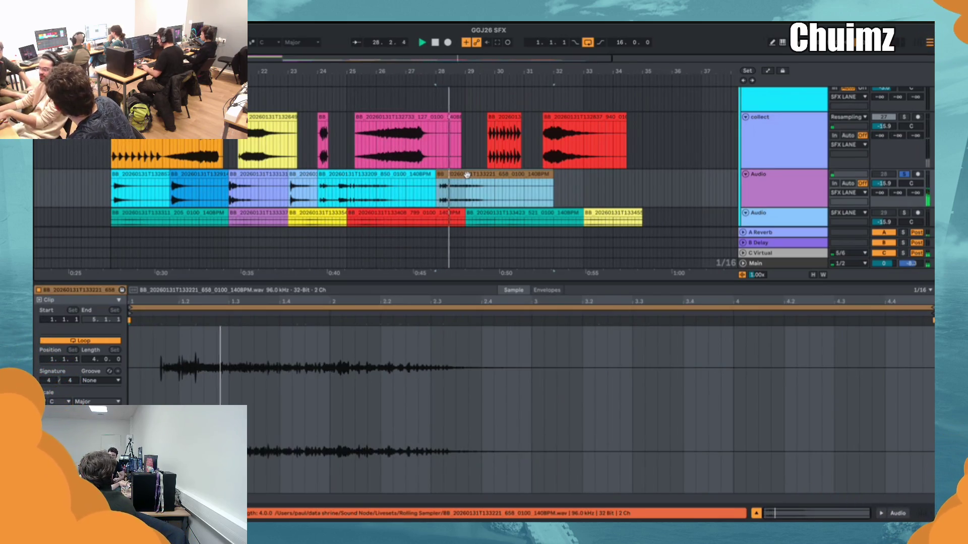
{"action": "scroll", "coordinate": [444, 162], "scroll_direction": "down", "scroll_amount": 2}
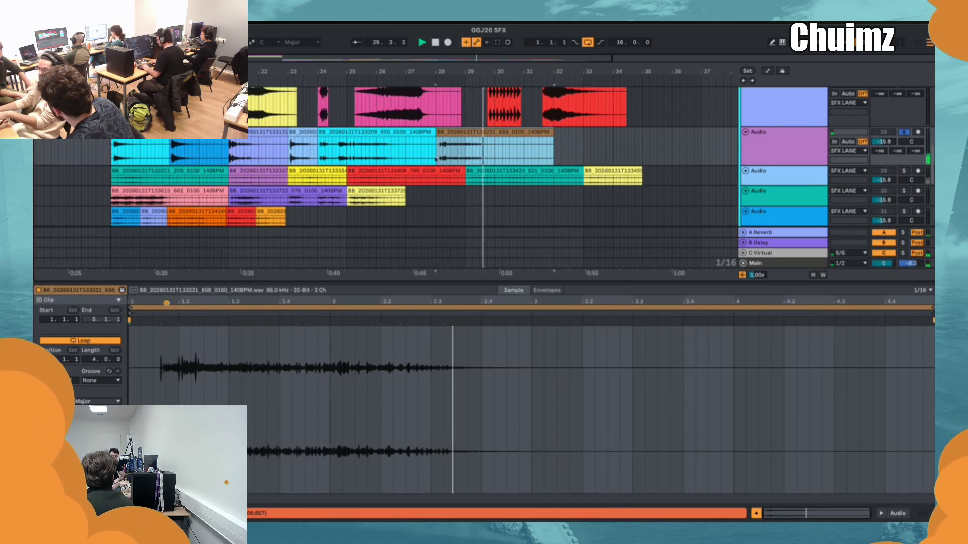
- Audition the second Audio track's teal clip, then replay the purple clip from its start several times
{"action": "key", "text": "space"}
{"action": "left_click", "coordinate": [158, 170]}
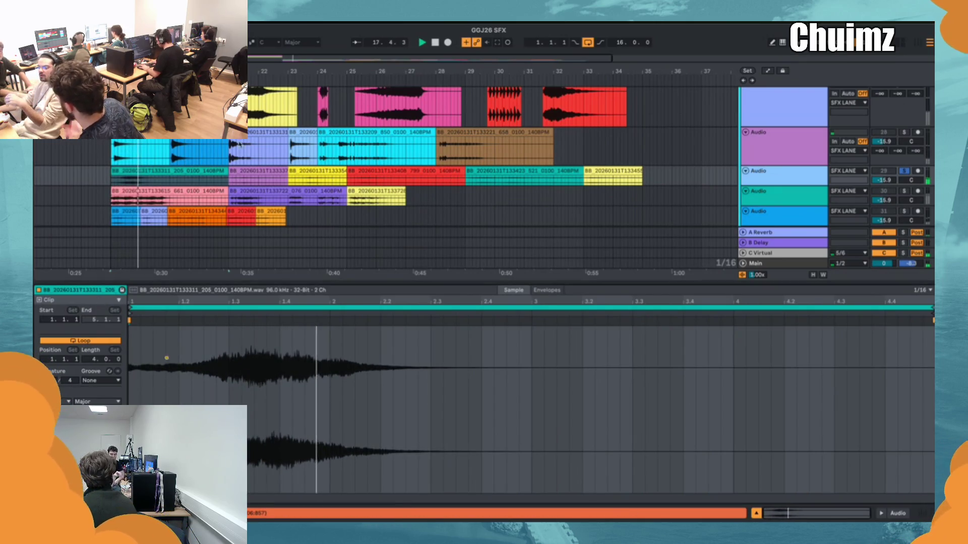
{"action": "key", "text": "space"}
{"action": "left_click", "coordinate": [247, 170]}
{"action": "key", "text": "space"}
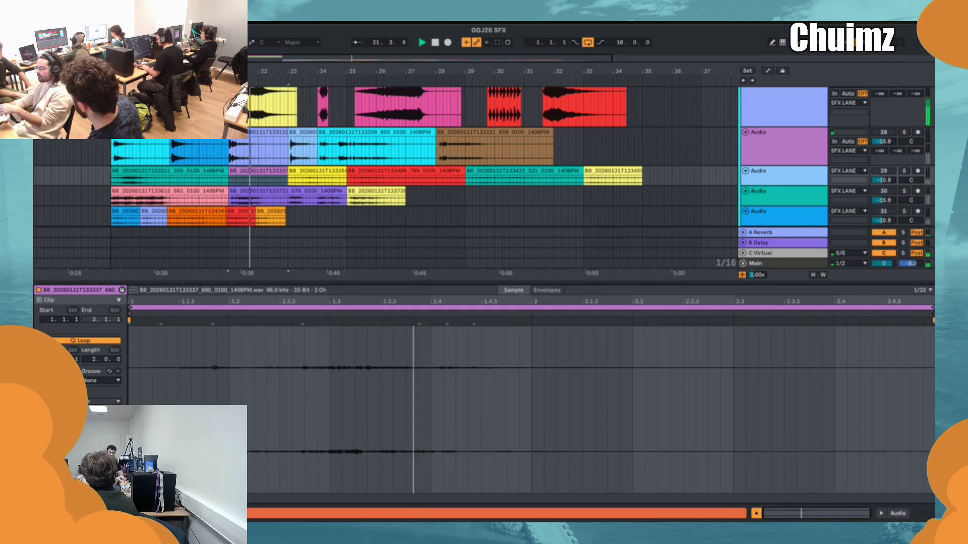
{"action": "key", "text": "space"}
{"action": "key", "text": "space"}
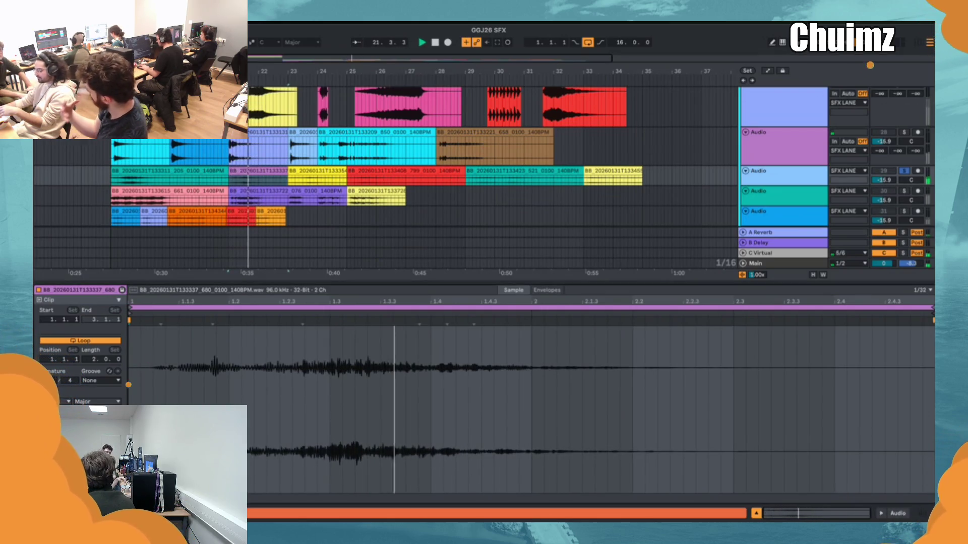
{"action": "key", "text": "space"}
{"action": "key", "text": "space"}
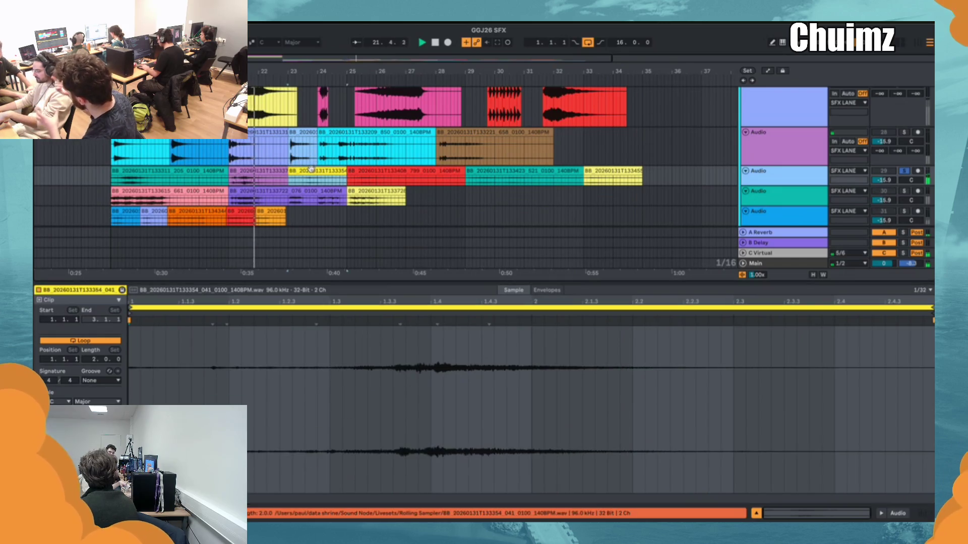
- Play the yellow, red, teal and last yellow clips, then the first pink clip below
{"action": "left_click", "coordinate": [310, 177]}
{"action": "key", "text": "space"}
{"action": "key", "text": "space"}
{"action": "key", "text": "space"}
{"action": "key", "text": "space"}
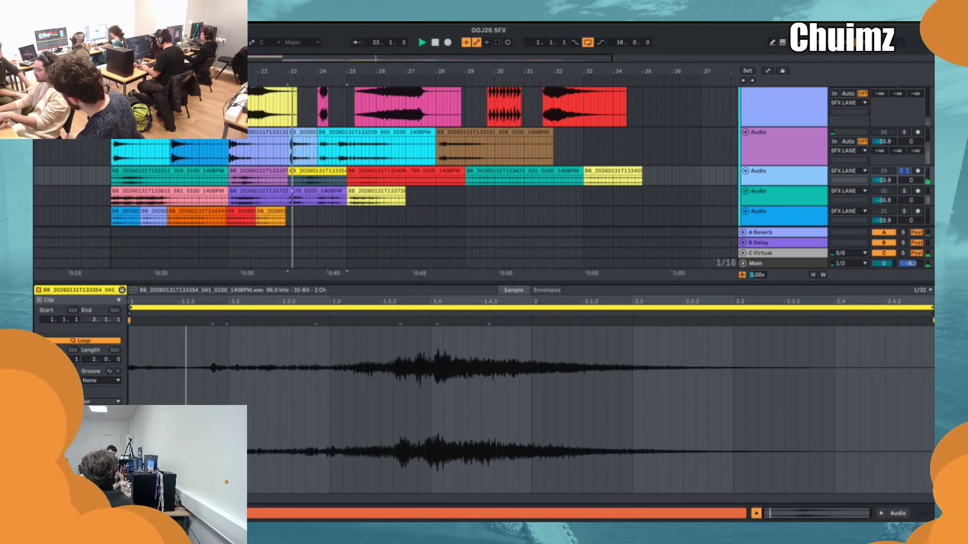
{"action": "left_click", "coordinate": [375, 170]}
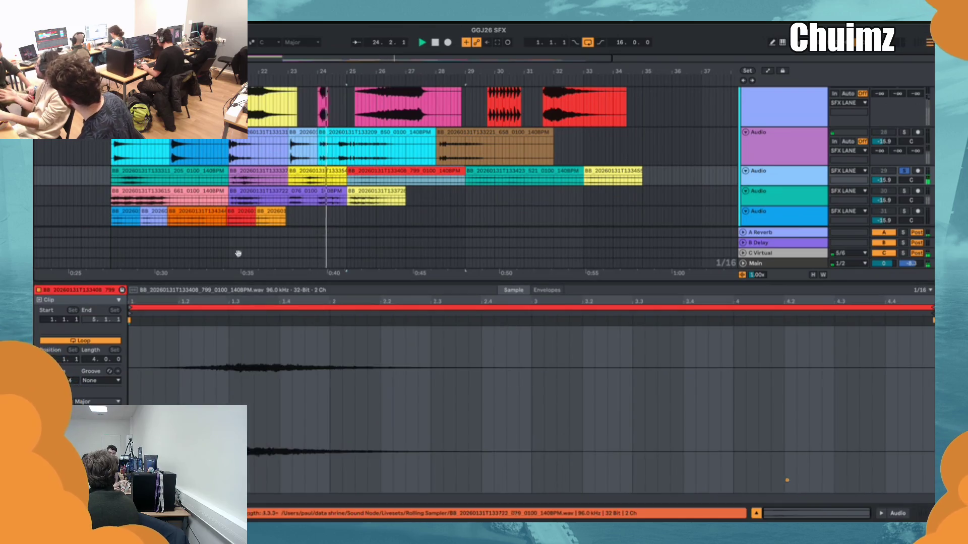
{"action": "key", "text": "space"}
{"action": "key", "text": "space"}
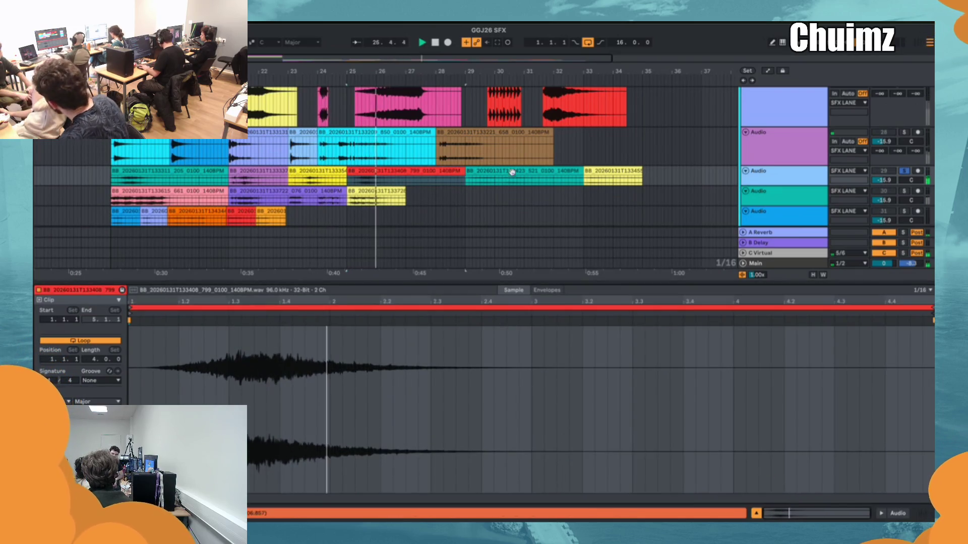
{"action": "left_click", "coordinate": [471, 180]}
{"action": "key", "text": "space"}
{"action": "key", "text": "space"}
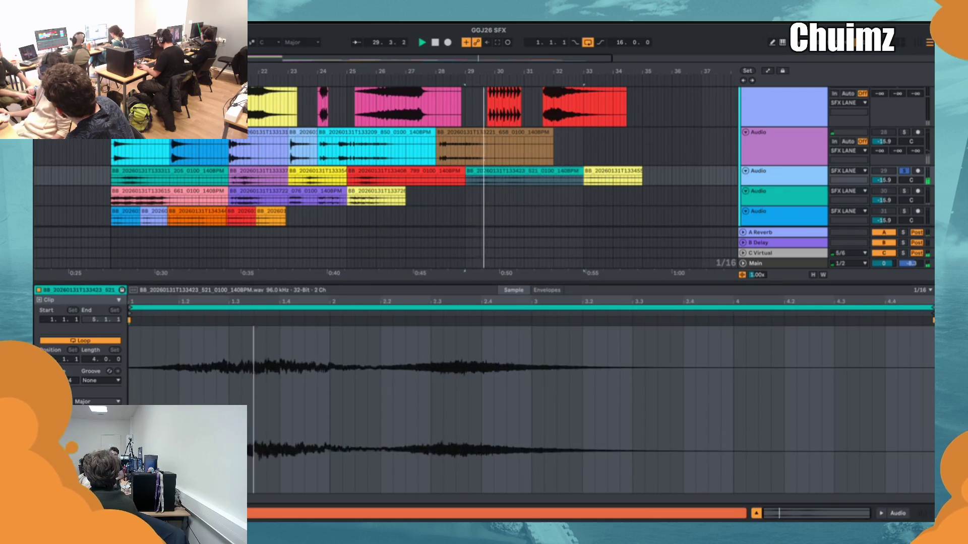
{"action": "left_click", "coordinate": [607, 181]}
{"action": "key", "text": "space"}
{"action": "key", "text": "space"}
{"action": "key", "text": "space"}
{"action": "key", "text": "space"}
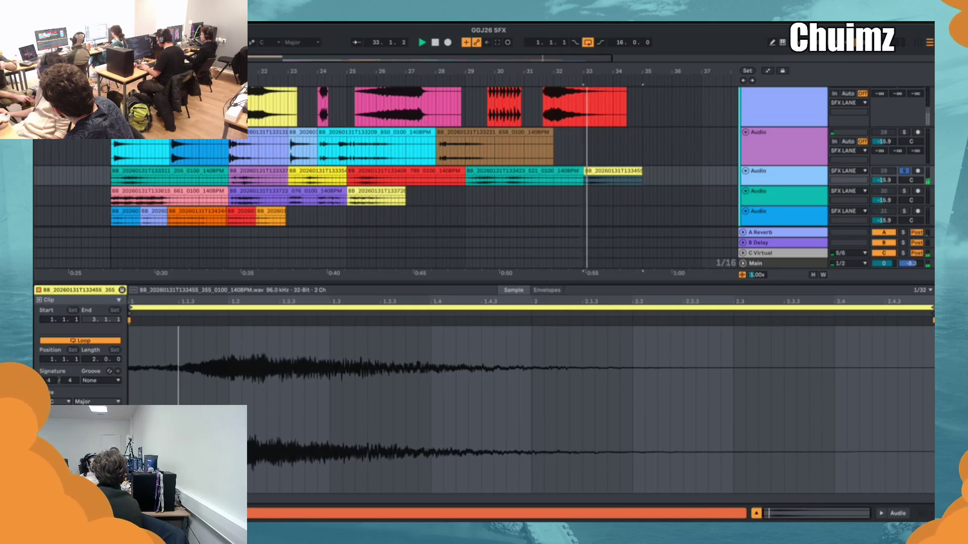
{"action": "left_click", "coordinate": [181, 200]}
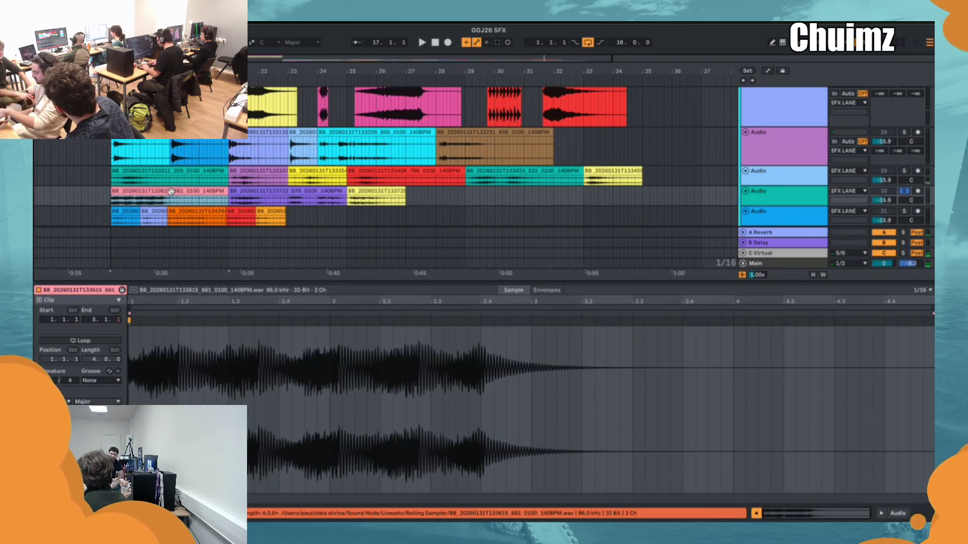
{"action": "key", "text": "space"}
{"action": "key", "text": "space"}
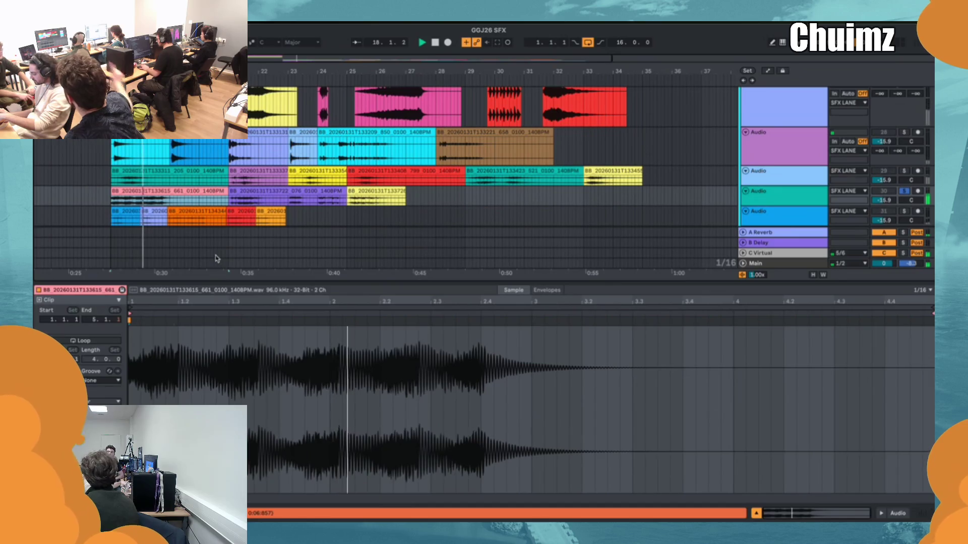
- Shorten the pink clip's end and preview the yellow, blue, pink and purple clips
{"action": "mouse_move", "coordinate": [222, 191]}
{"action": "left_mouse_down"}
{"action": "mouse_move", "coordinate": [202, 192]}
{"action": "mouse_move", "coordinate": [239, 191]}
{"action": "mouse_move", "coordinate": [229, 193]}
{"action": "left_mouse_up"}
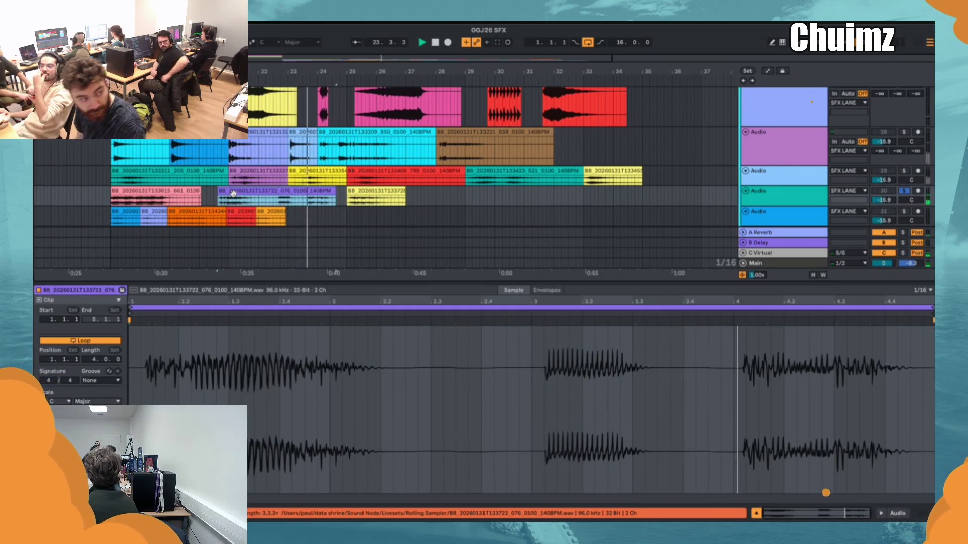
{"action": "left_click", "coordinate": [376, 191]}
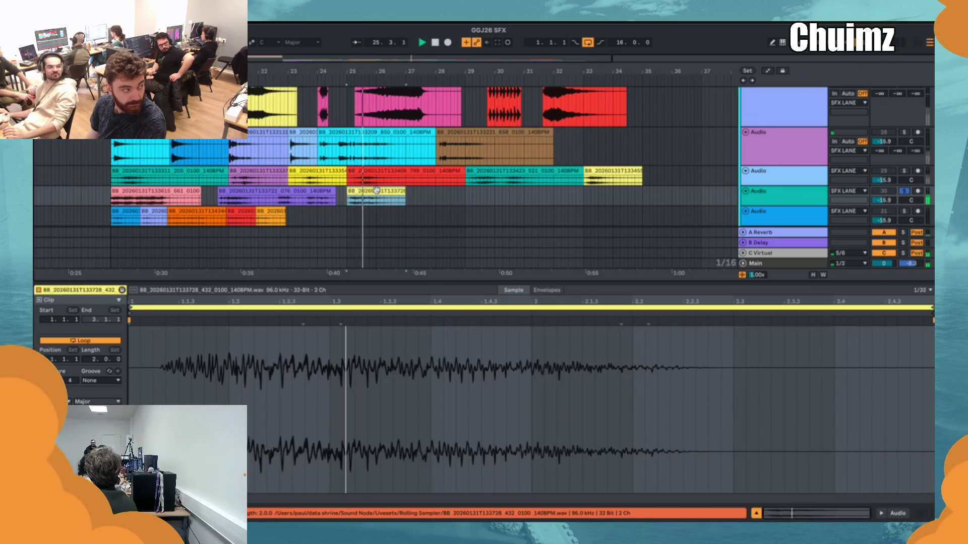
{"action": "left_click", "coordinate": [119, 209]}
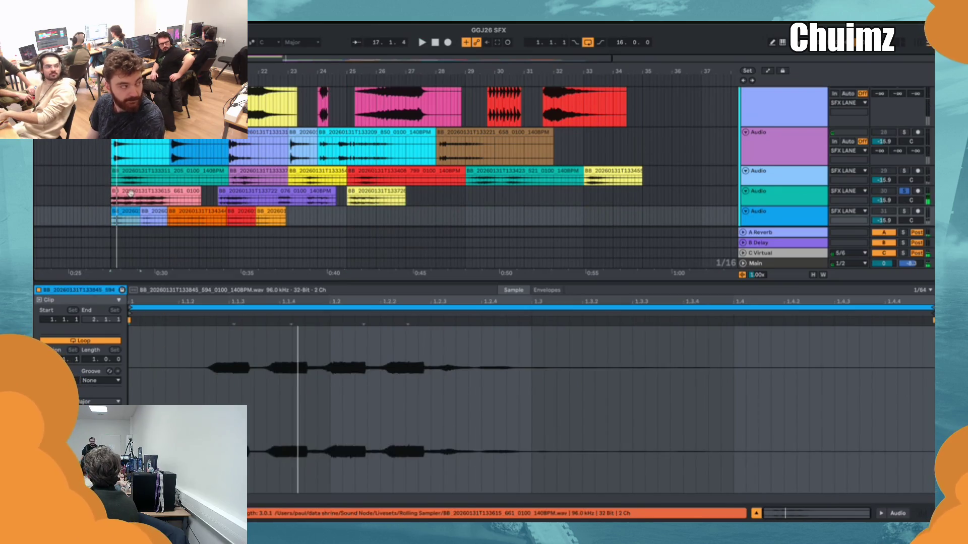
{"action": "left_click", "coordinate": [131, 193]}
{"action": "left_click", "coordinate": [283, 192]}
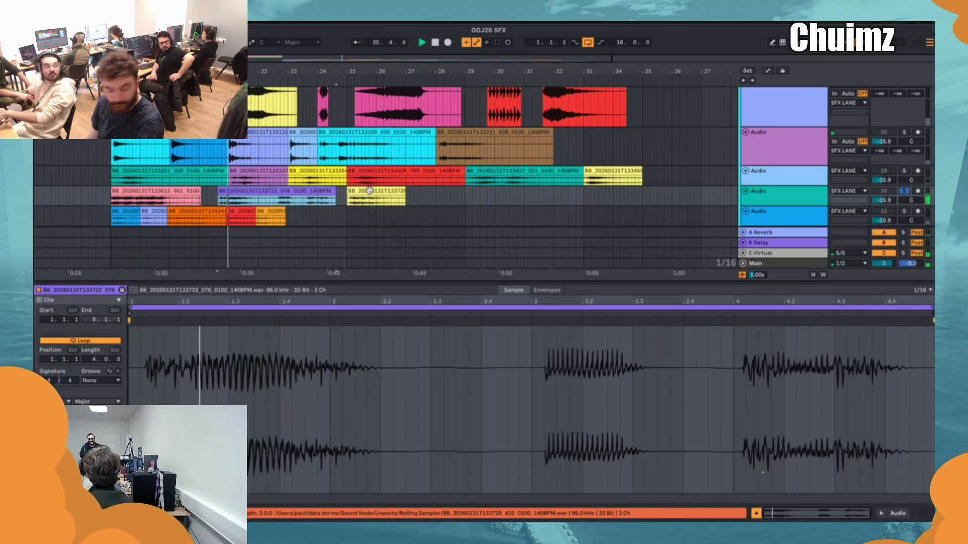
- Preview each clip on the third lane, from the final yellow one back to the first cyan clip
{"action": "left_click", "coordinate": [612, 177]}
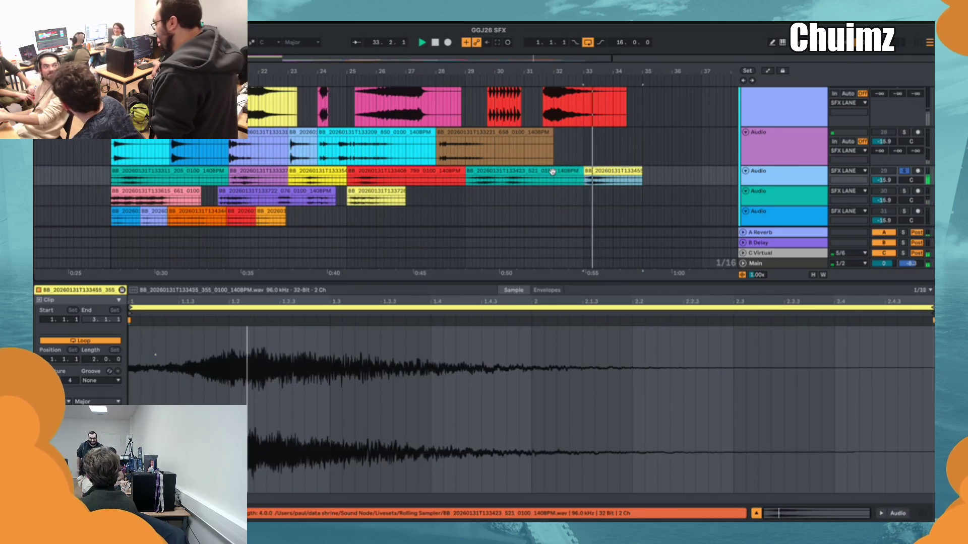
{"action": "left_click", "coordinate": [552, 172]}
{"action": "left_click", "coordinate": [393, 173]}
{"action": "left_click", "coordinate": [317, 174]}
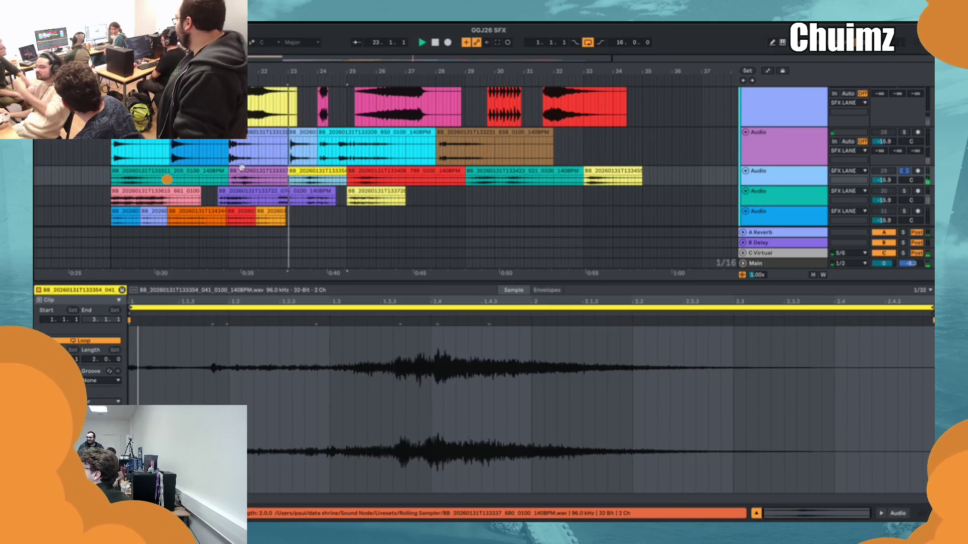
{"action": "left_click", "coordinate": [244, 171]}
{"action": "left_click", "coordinate": [211, 173]}
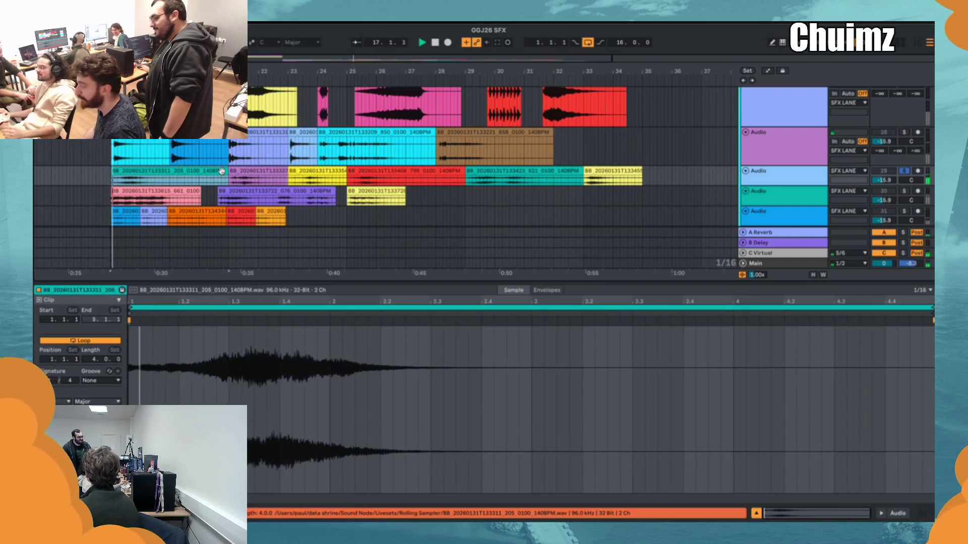
- Select all six third-lane clips and rename them 'digi swirl'
{"action": "left_click", "coordinate": [620, 171], "text": "shift"}
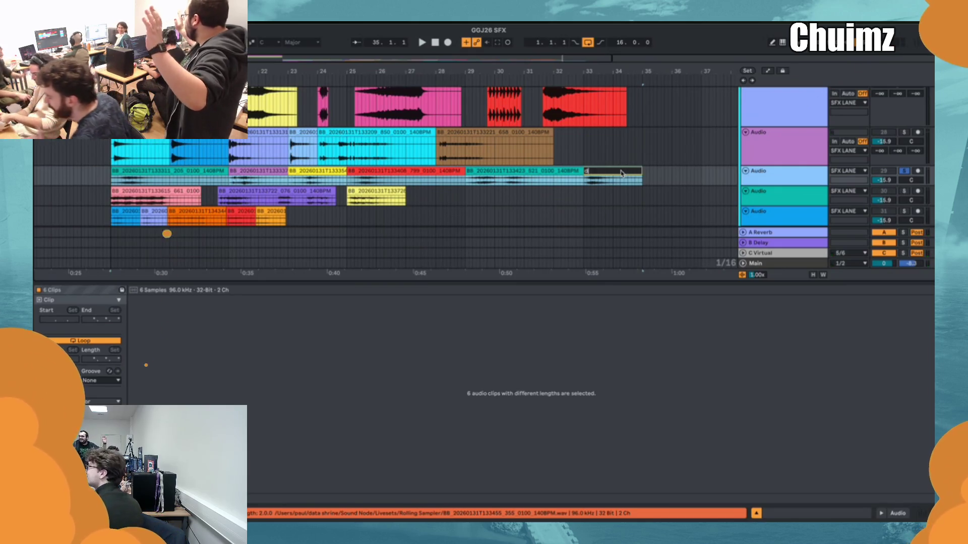
{"action": "type", "text": "digi swrl"}
{"action": "key", "text": "Return"}
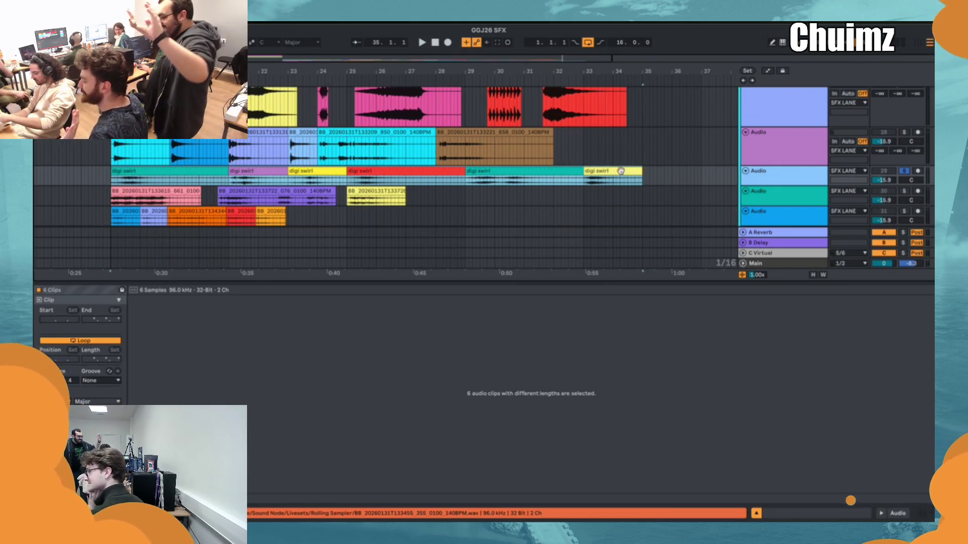
- Preview the fourth-lane clips and name the pink, purple and yellow ones 'bass tapestop'
{"action": "left_click", "coordinate": [126, 188]}
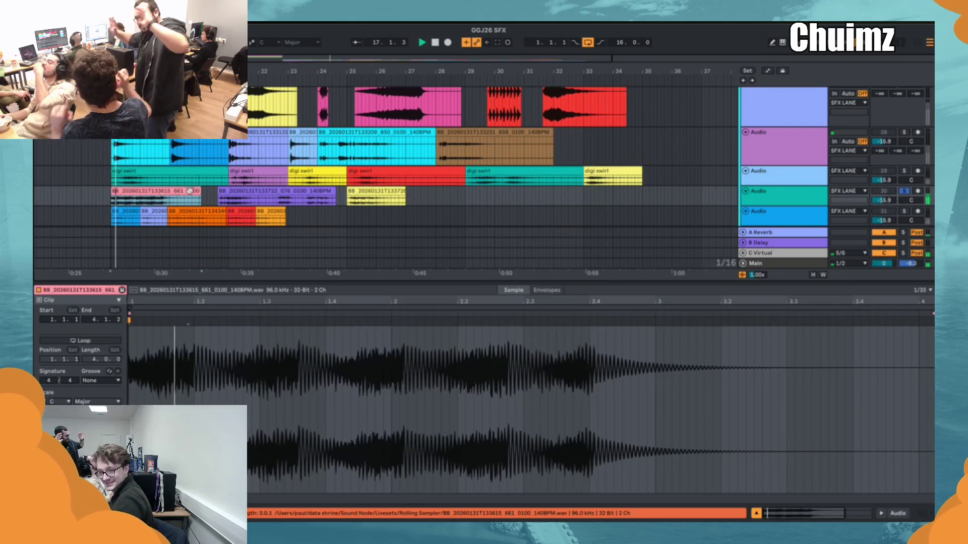
{"action": "left_click", "coordinate": [351, 190]}
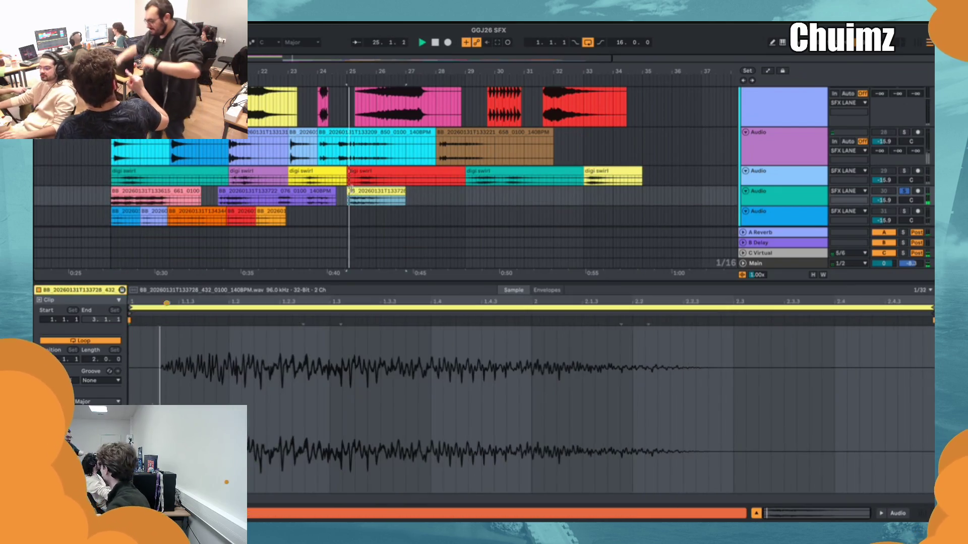
{"action": "left_click", "coordinate": [185, 188], "text": "shift"}
{"action": "type", "text": "bass tapestop"}
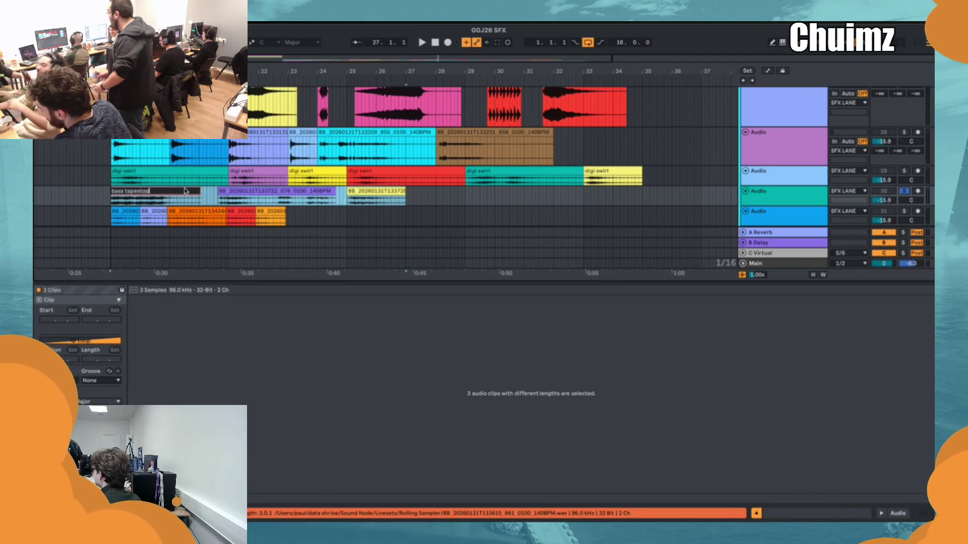
{"action": "key", "text": "Return"}
{"action": "key", "text": "space"}
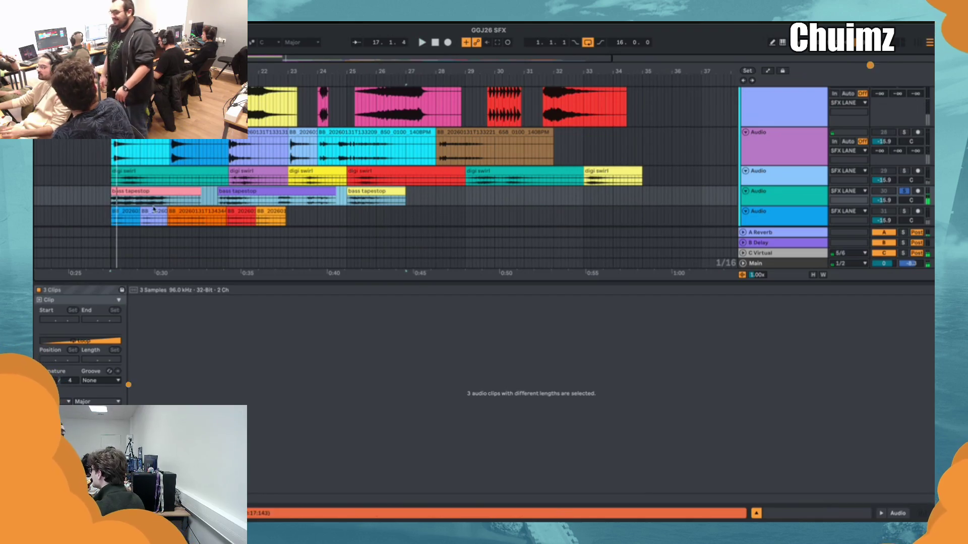
{"action": "left_click", "coordinate": [131, 210]}
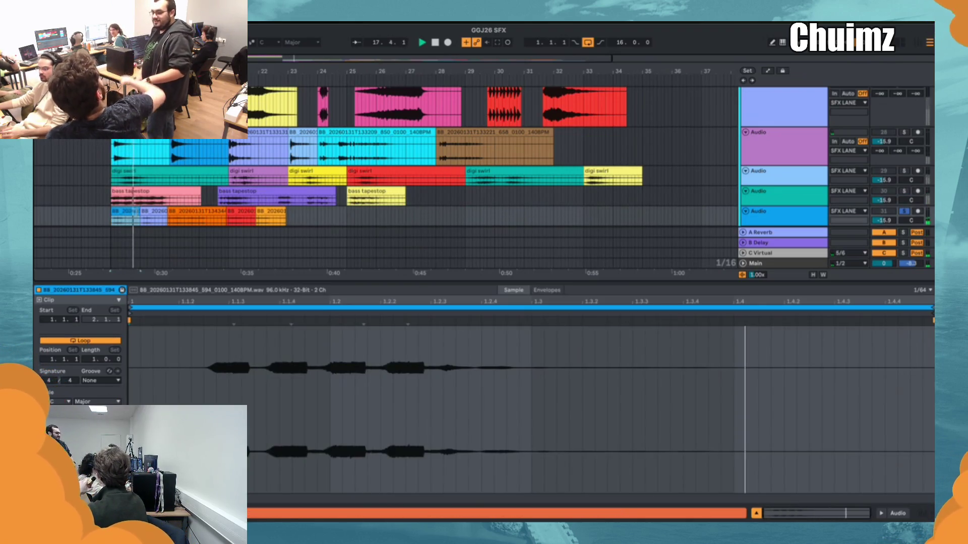
- Preview the orange, blue and other short clips on the collapsed upper lane
{"action": "scroll", "coordinate": [152, 207], "scroll_direction": "down", "scroll_amount": 5}
{"action": "scroll", "coordinate": [152, 208], "scroll_direction": "up", "scroll_amount": 3}
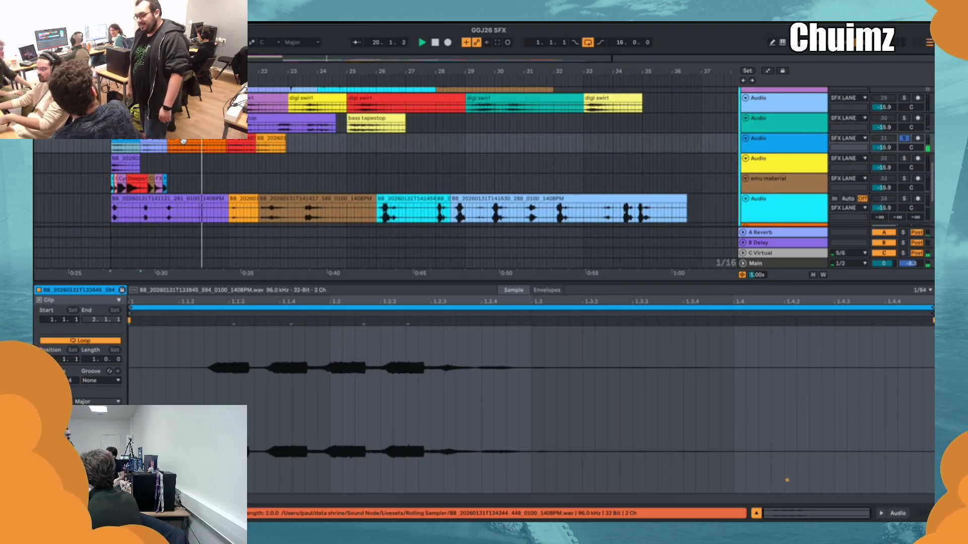
{"action": "left_click", "coordinate": [183, 141]}
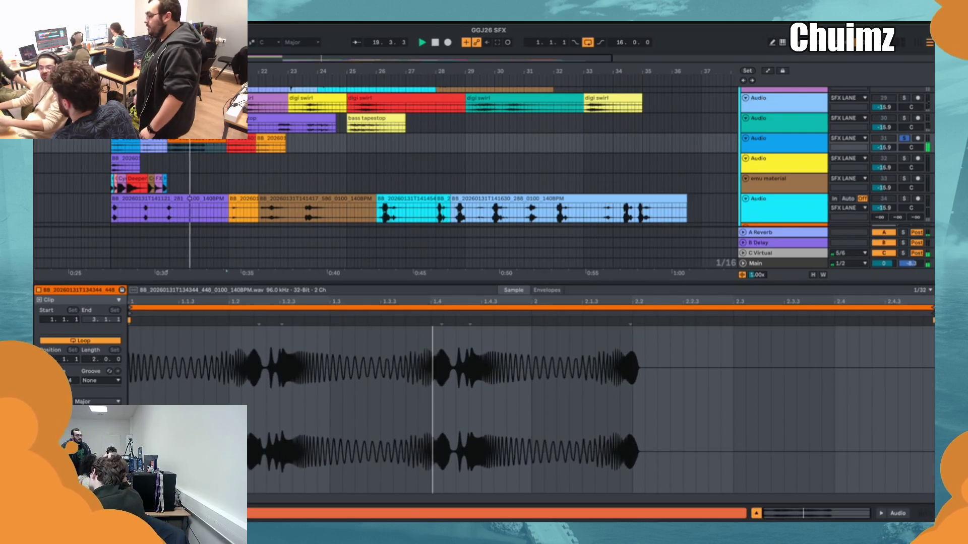
{"action": "left_click", "coordinate": [241, 145]}
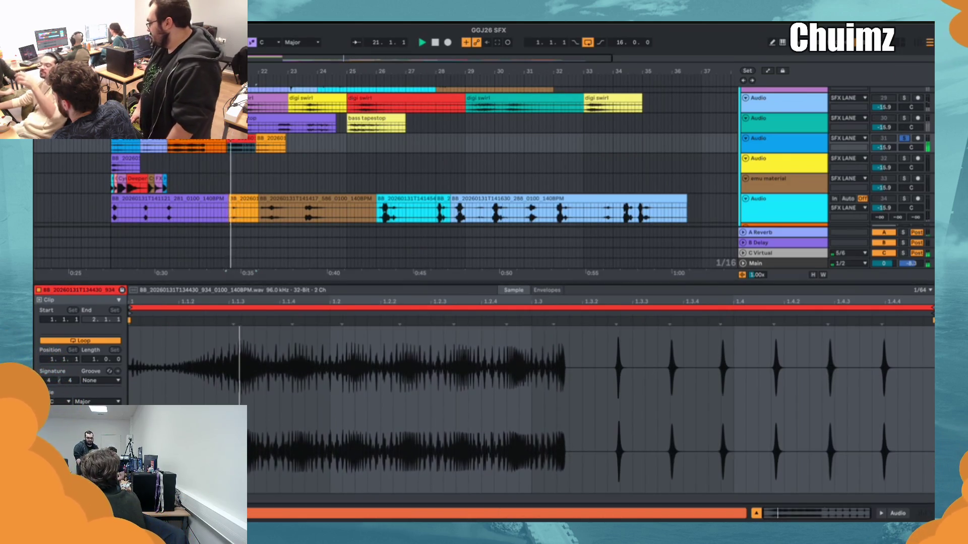
{"action": "left_click", "coordinate": [270, 145]}
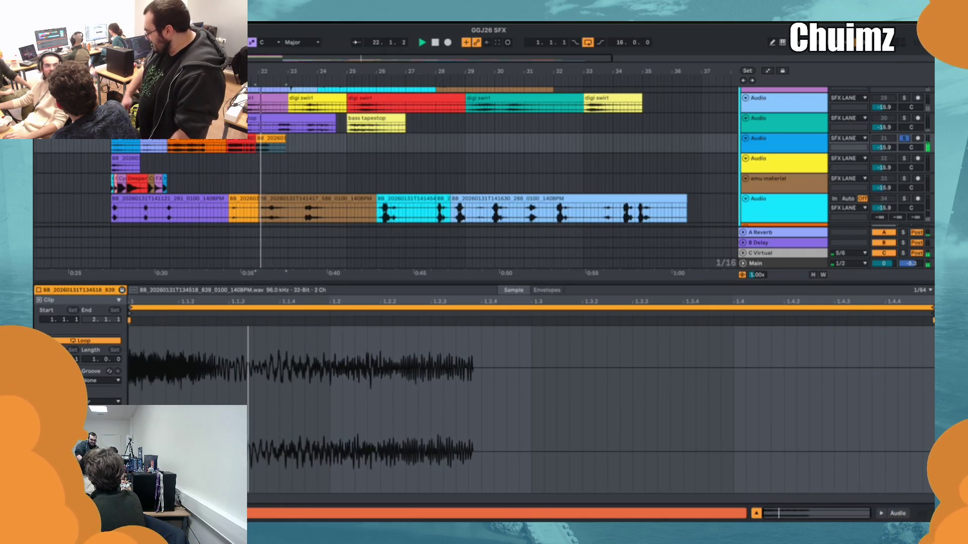
{"action": "left_click", "coordinate": [154, 148]}
{"action": "key", "text": "space"}
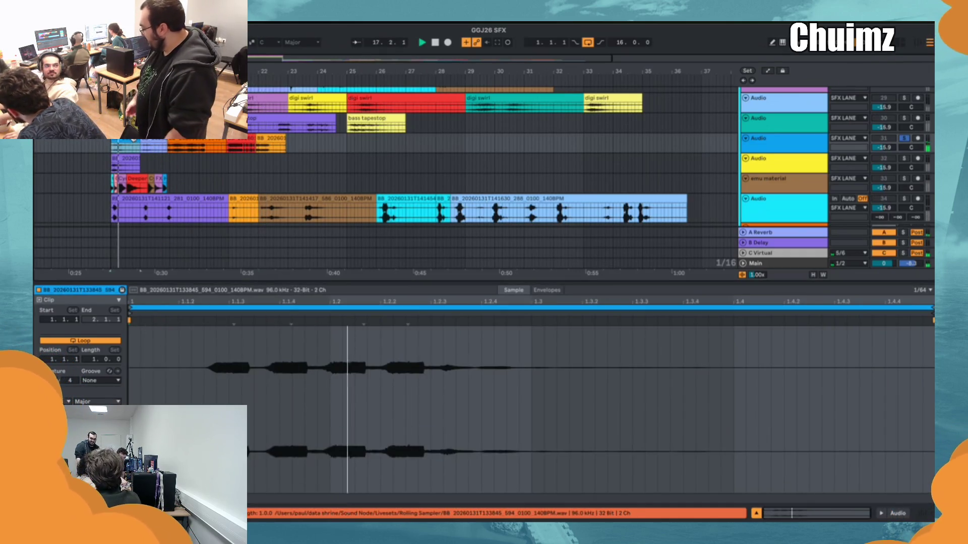
- Name the five collapsed-lane clips 'wet lasers', then loop-play clip BB_20260131T135521_221
{"action": "left_click_drag", "start_coordinate": [308, 146], "coordinate": [265, 140]}
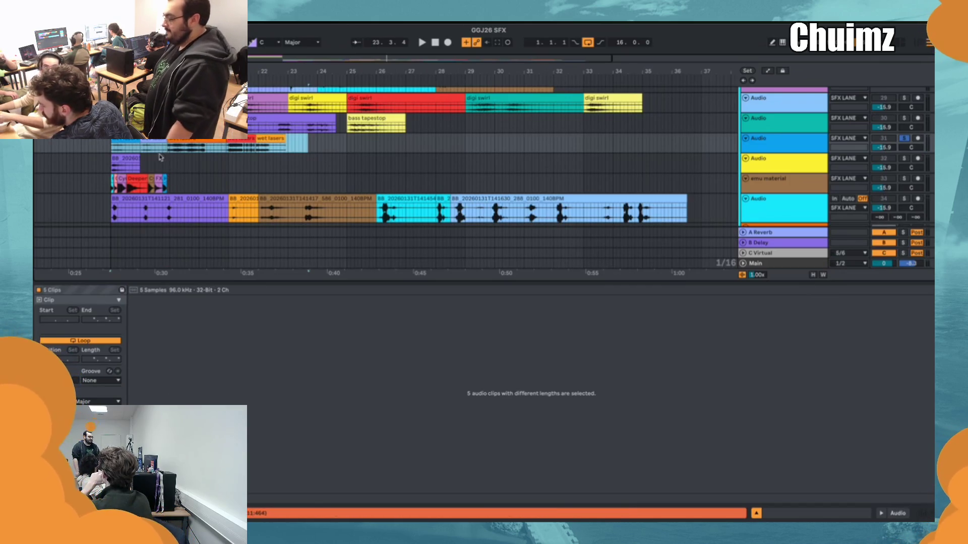
{"action": "left_click", "coordinate": [126, 160]}
{"action": "key", "text": "space"}
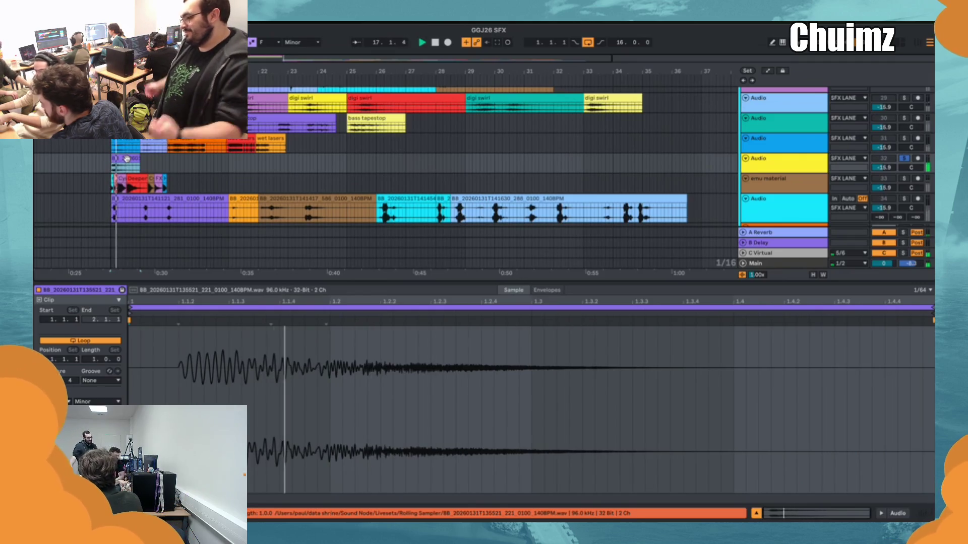
- Trim the bottom lane's purple clip to end just after 0:30 and preview the following clips
{"action": "key", "text": "space"}
{"action": "left_click_drag", "start_coordinate": [186, 189], "coordinate": [103, 182]}
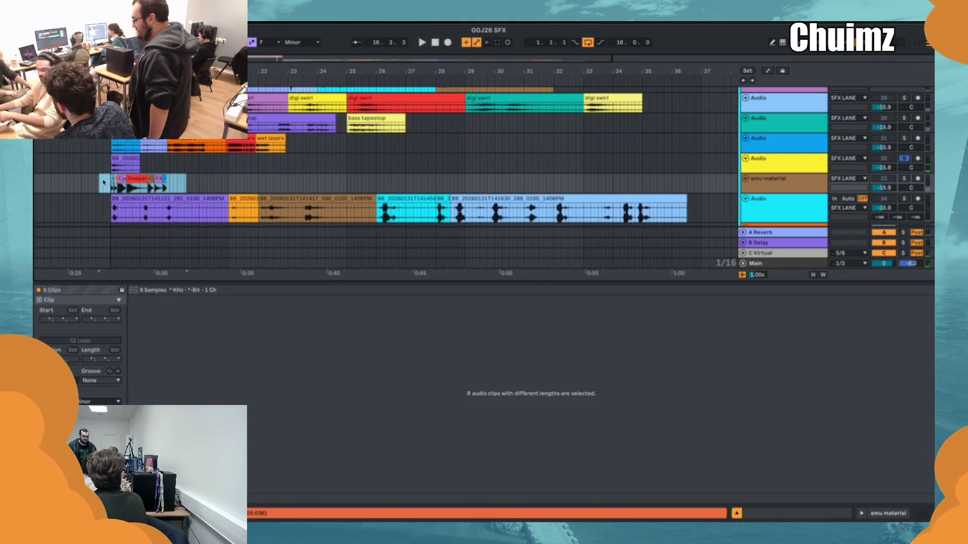
{"action": "left_click", "coordinate": [138, 199]}
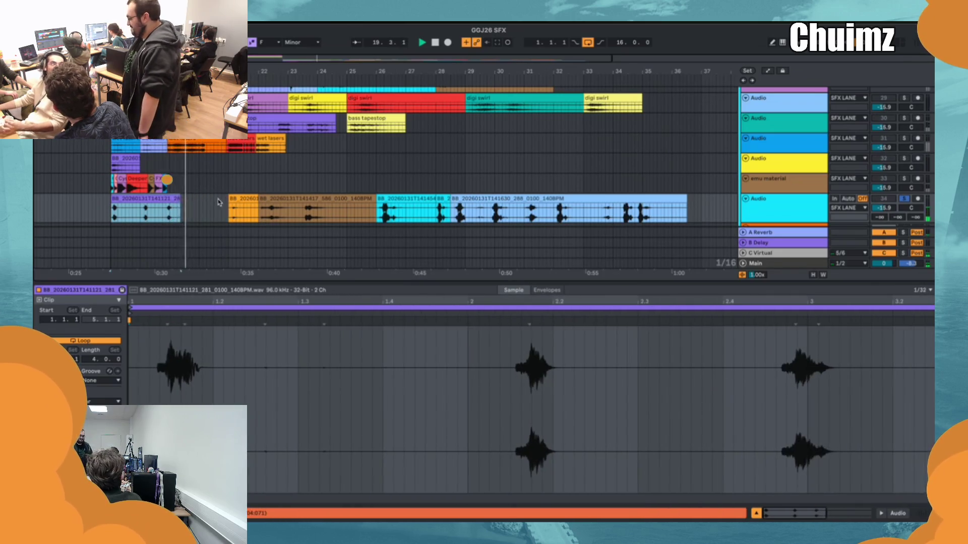
{"action": "left_click", "coordinate": [236, 207]}
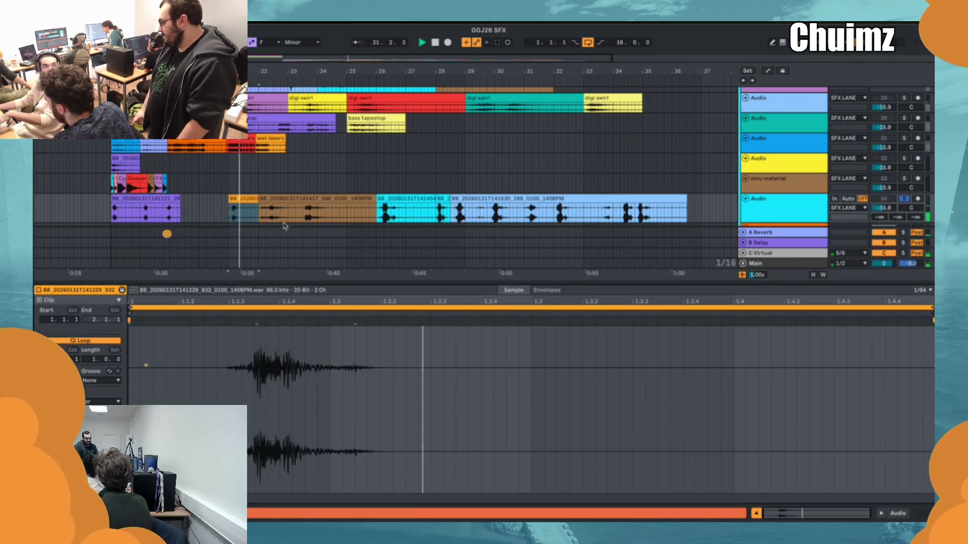
{"action": "left_click", "coordinate": [280, 200]}
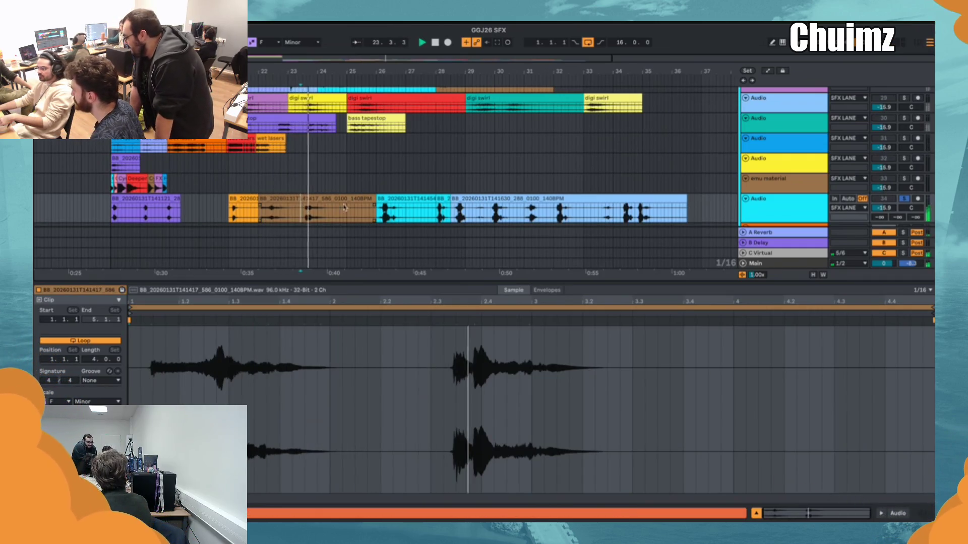
{"action": "left_click", "coordinate": [384, 199]}
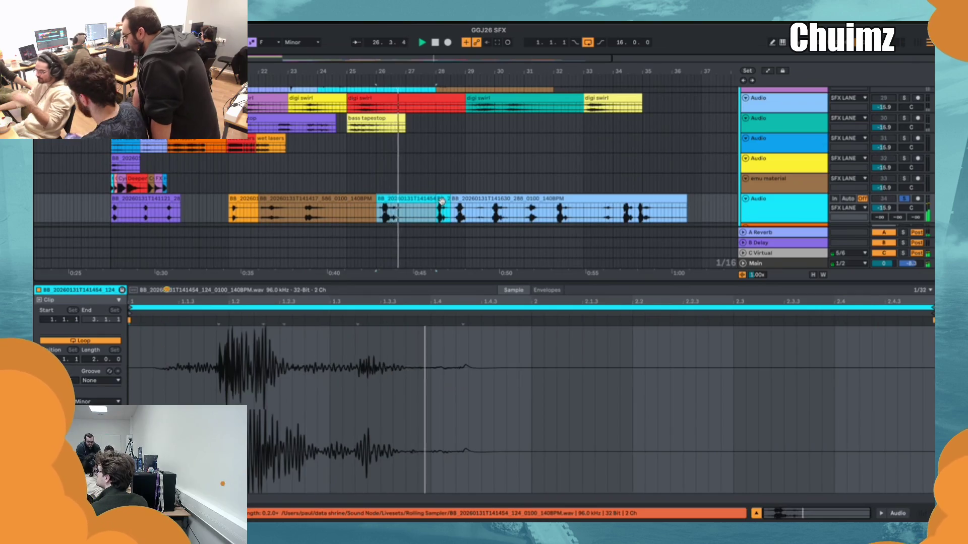
- Split one hit out of the long eight-bar clip with Ctrl+E and move it just past the clip's end
{"action": "left_click", "coordinate": [457, 199]}
{"action": "key", "text": "space"}
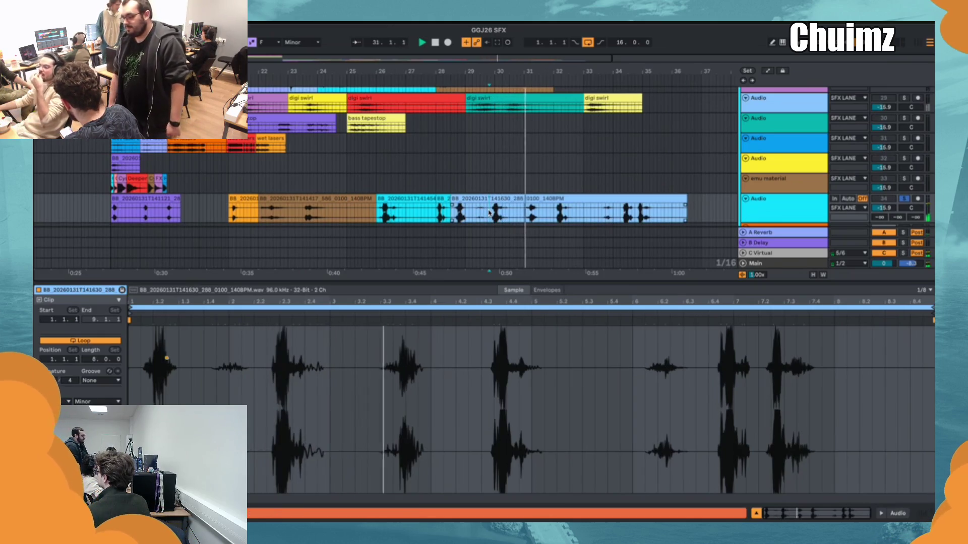
{"action": "left_click_drag", "start_coordinate": [489, 213], "coordinate": [519, 211]}
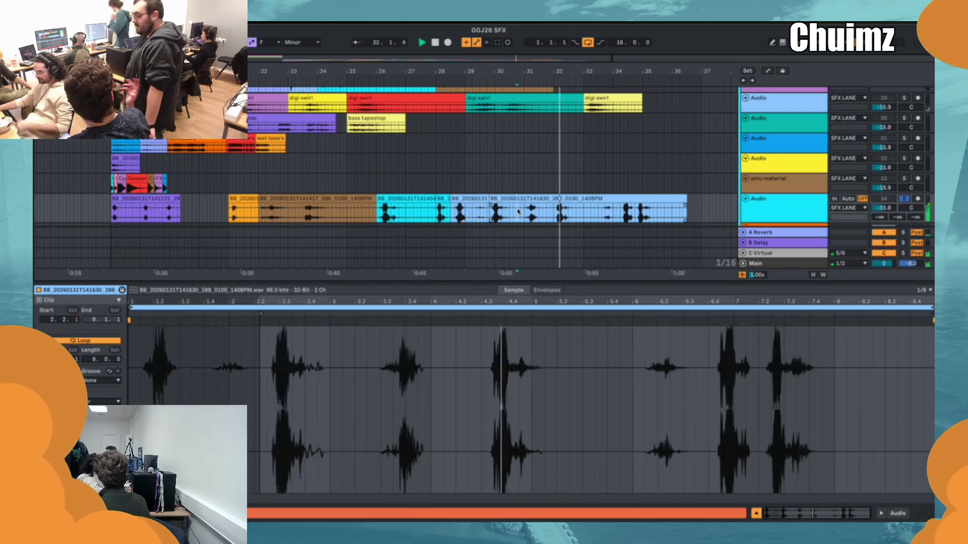
{"action": "key", "text": "ctrl+e"}
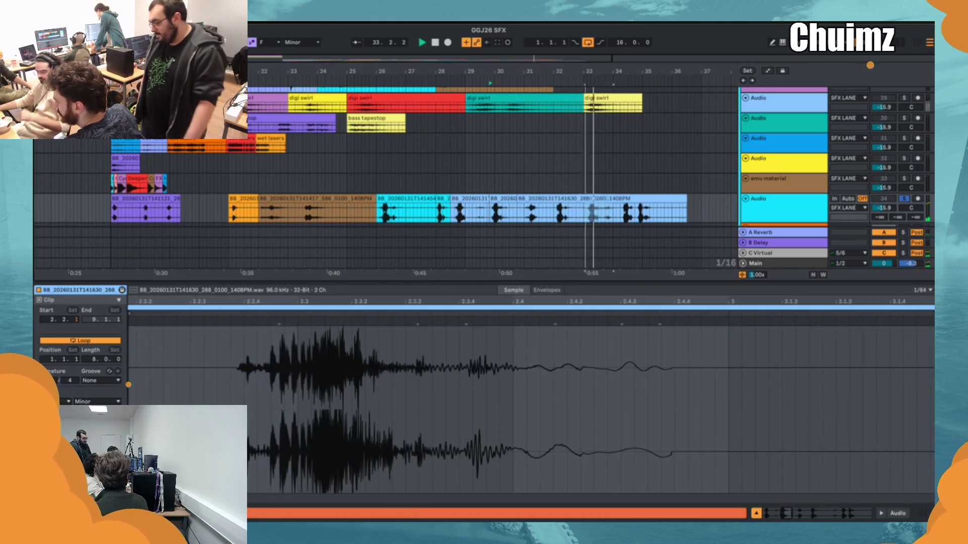
{"action": "left_click_drag", "start_coordinate": [500, 212], "coordinate": [701, 212]}
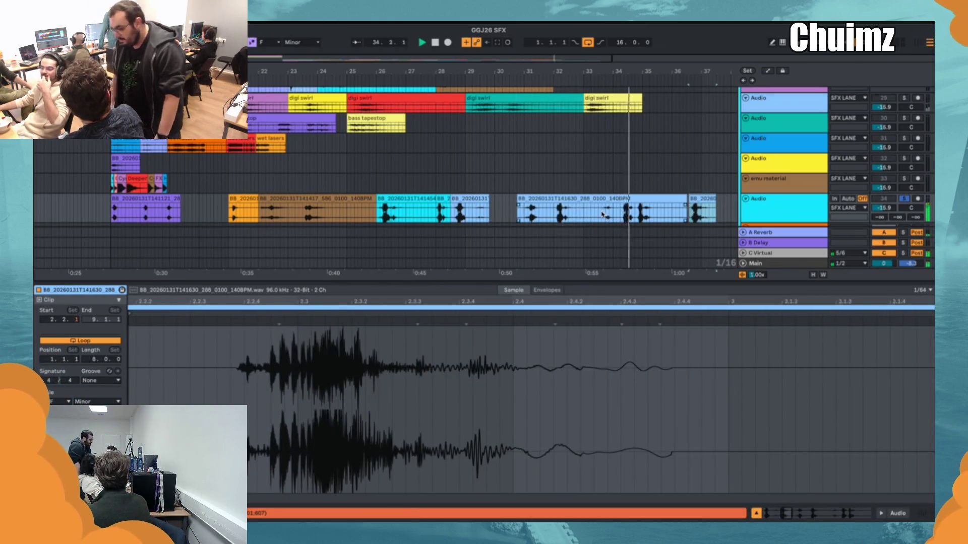
{"action": "left_click_drag", "start_coordinate": [703, 212], "coordinate": [678, 212]}
{"action": "left_click", "coordinate": [327, 200]}
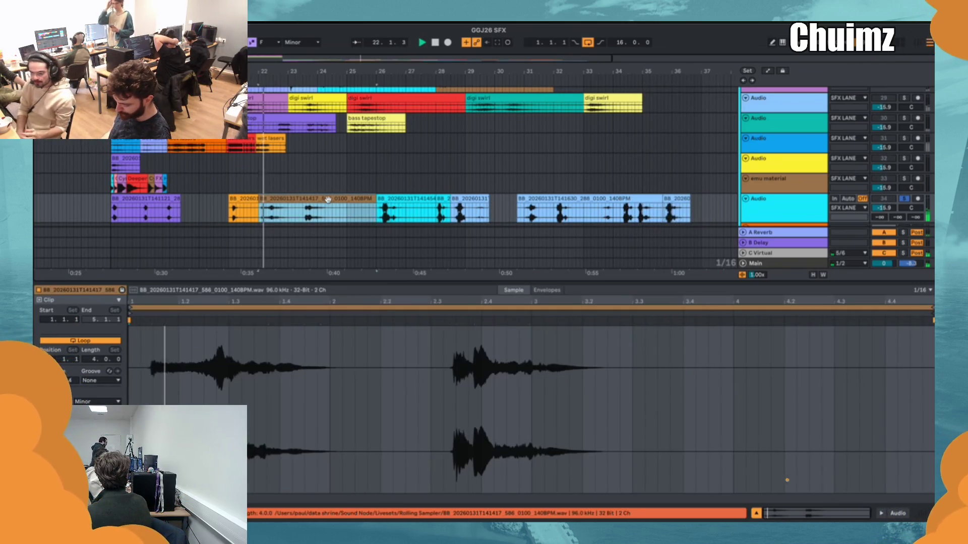
{"action": "left_click", "coordinate": [297, 211]}
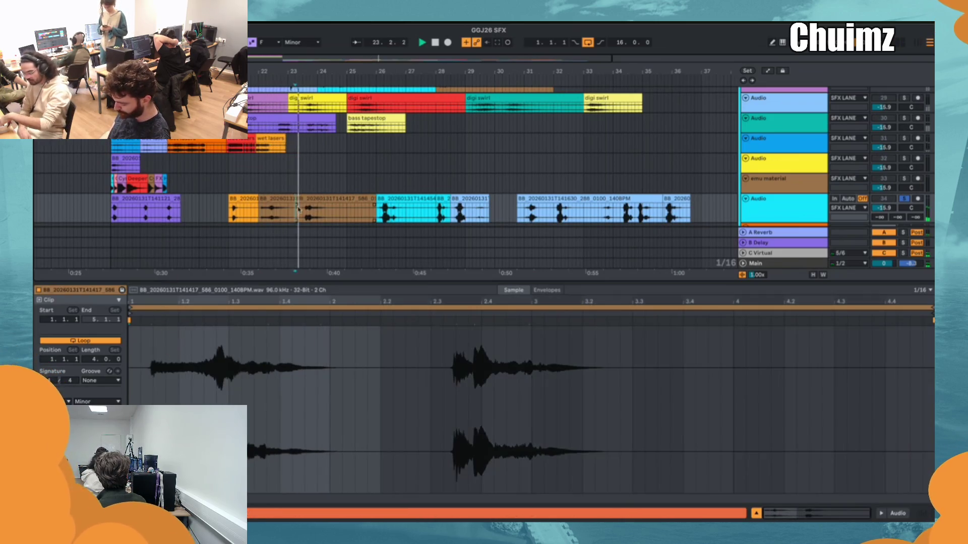
- During playback, deactivate the short clip right after the orange one on the bottom track
{"action": "scroll", "coordinate": [529, 403], "scroll_direction": "up", "scroll_amount": 3}
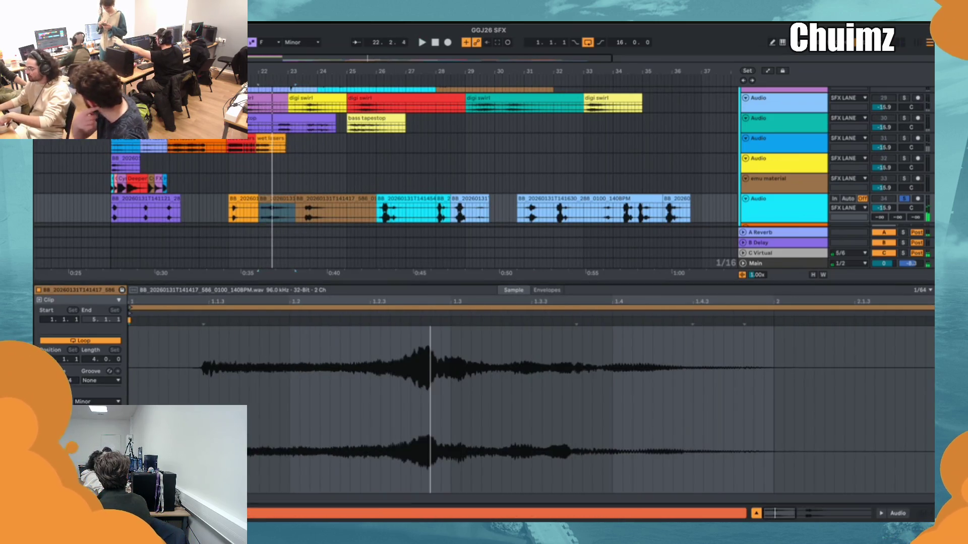
{"action": "key", "text": "space"}
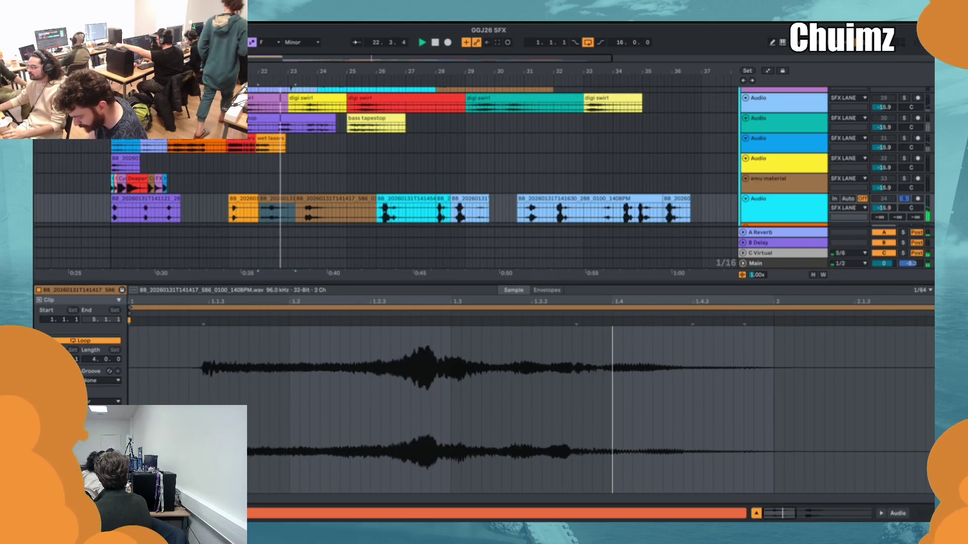
{"action": "left_click", "coordinate": [275, 200]}
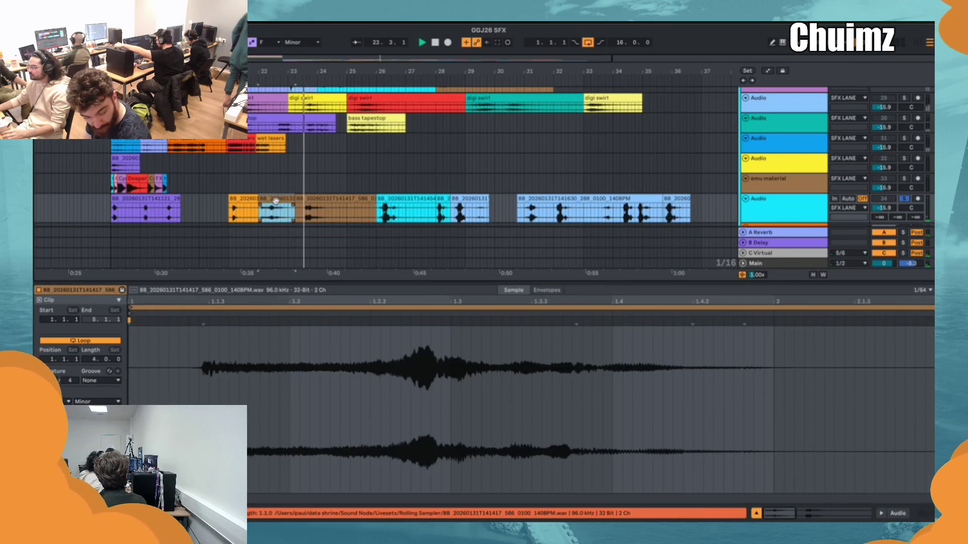
{"action": "key", "text": "0"}
- Trim the next clip's start to 2.3.4 and its end so only one hit remains
{"action": "left_click", "coordinate": [299, 201]}
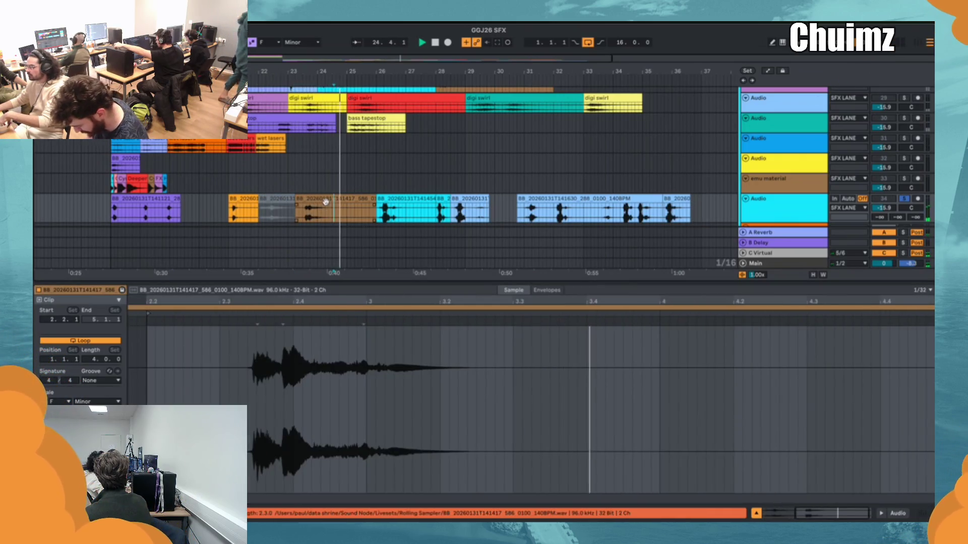
{"action": "left_click_drag", "start_coordinate": [296, 209], "coordinate": [308, 209]}
{"action": "key", "text": "space"}
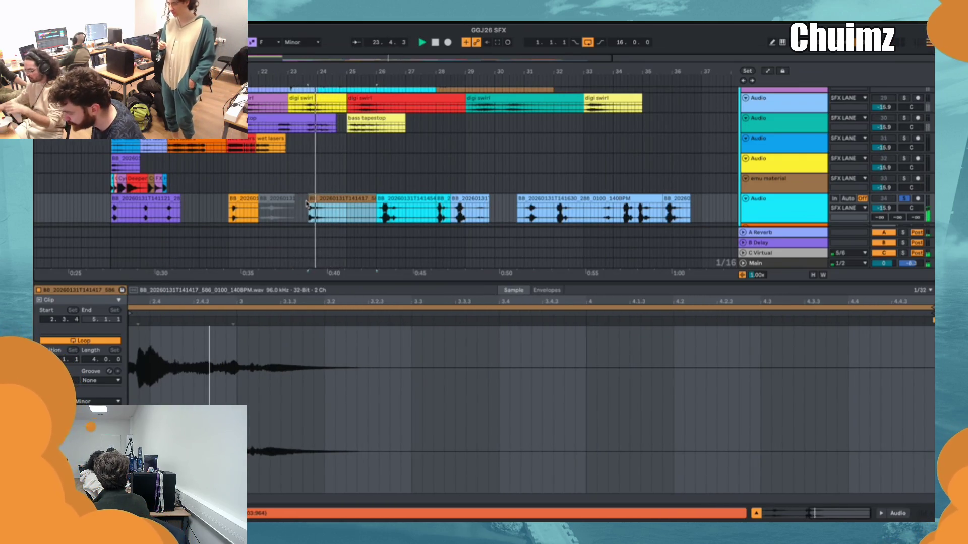
{"action": "left_click", "coordinate": [826, 492]}
{"action": "key", "text": "space"}
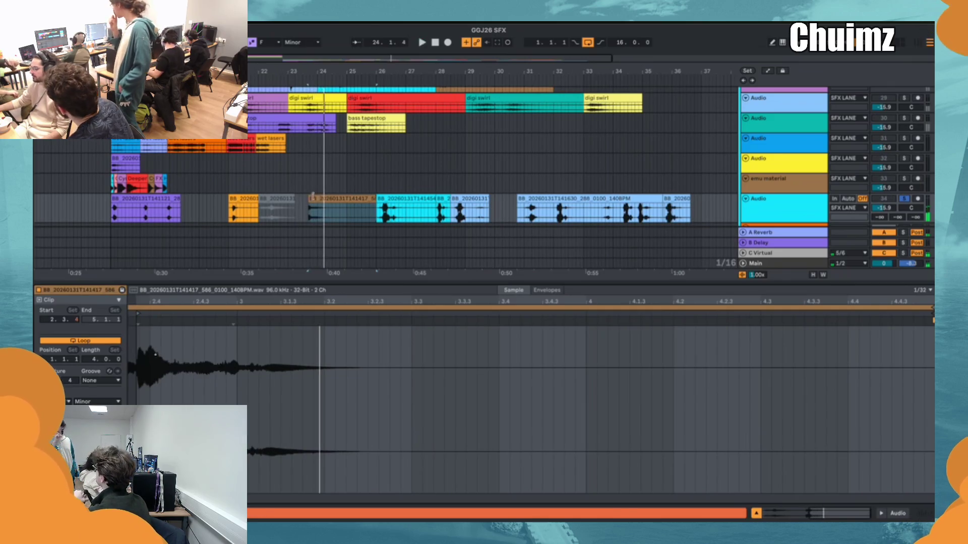
{"action": "left_click_drag", "start_coordinate": [375, 201], "coordinate": [333, 202]}
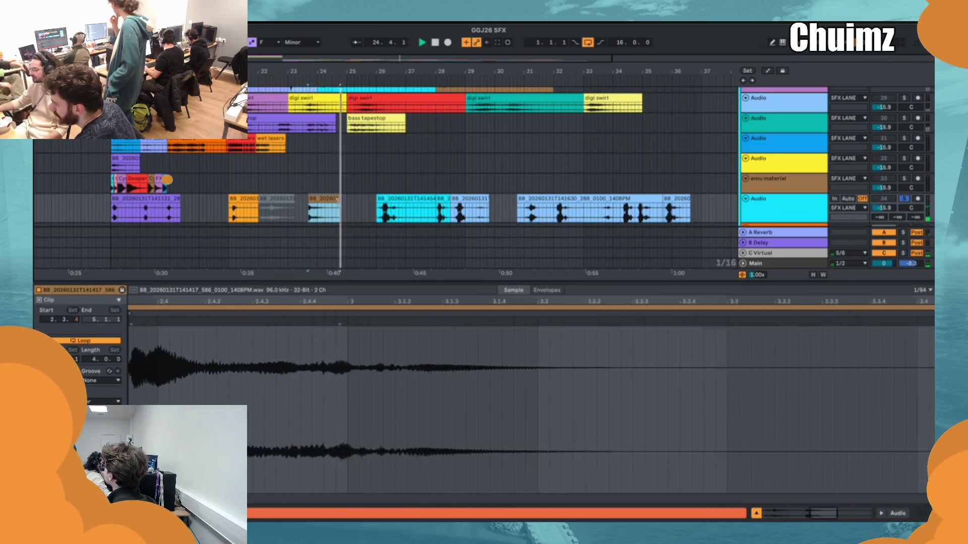
{"action": "left_click", "coordinate": [326, 200]}
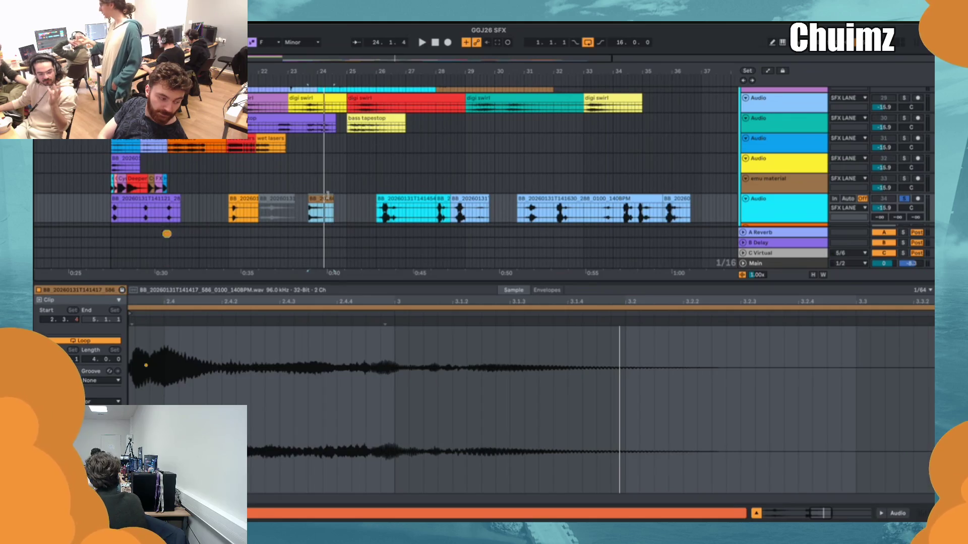
{"action": "scroll", "coordinate": [347, 191], "scroll_direction": "down", "scroll_amount": 5}
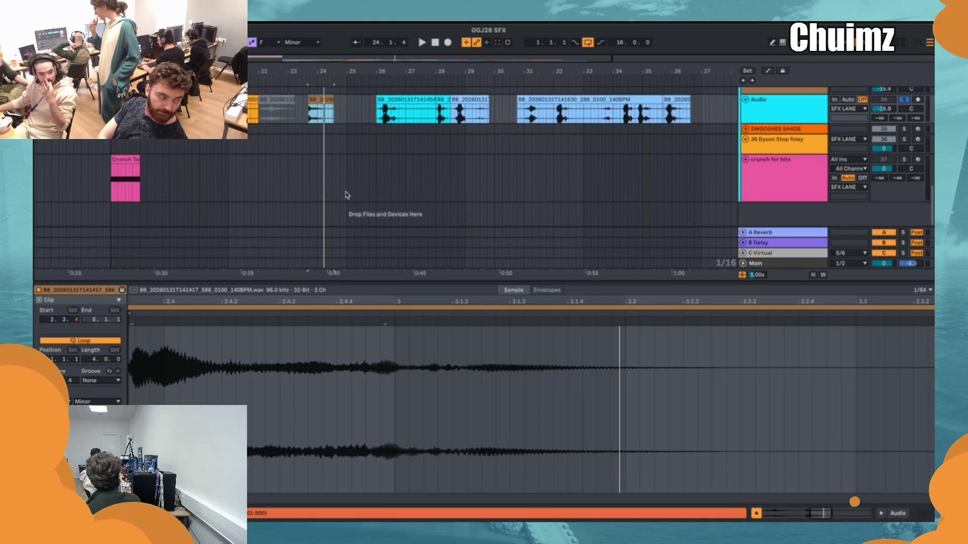
{"action": "scroll", "coordinate": [216, 196], "scroll_direction": "up", "scroll_amount": 1}
{"action": "scroll", "coordinate": [209, 191], "scroll_direction": "up", "scroll_amount": 5}
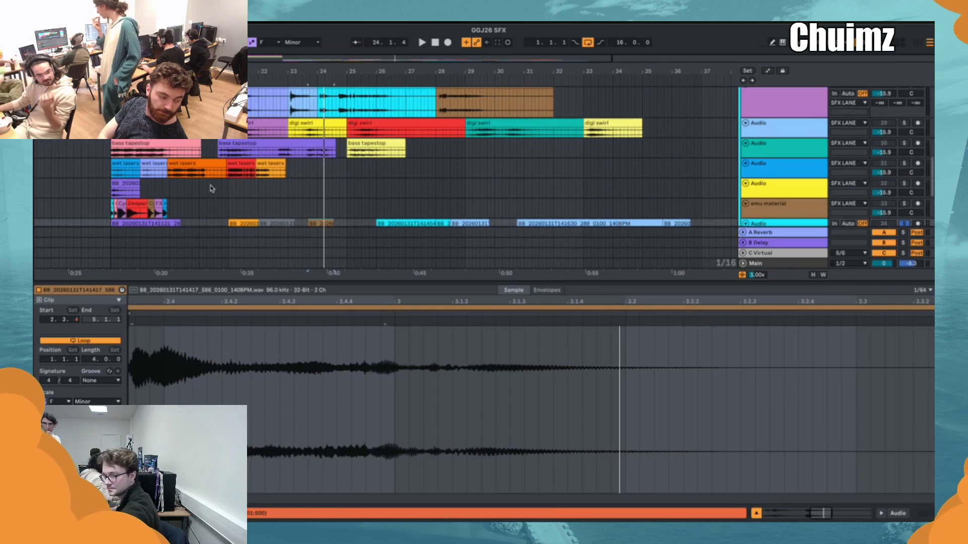
{"action": "scroll", "coordinate": [217, 186], "scroll_direction": "down", "scroll_amount": 1}
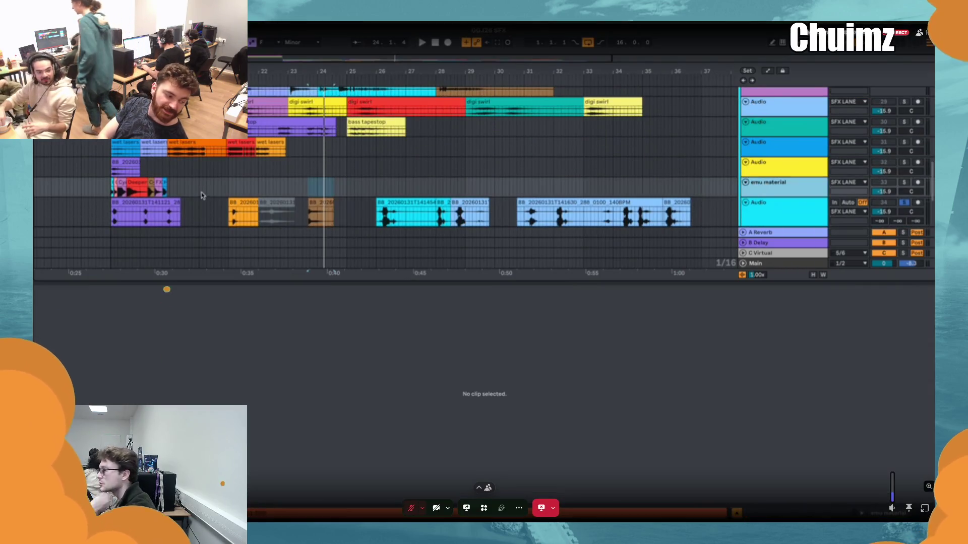
- Zoom the arrangement to the 0:26–0:31 region and play the Crashers 01 clip
{"action": "left_click_drag", "start_coordinate": [204, 195], "coordinate": [85, 177]}
{"action": "left_click", "coordinate": [87, 175]}
{"action": "scroll", "coordinate": [86, 175], "scroll_direction": "up", "scroll_amount": 8}
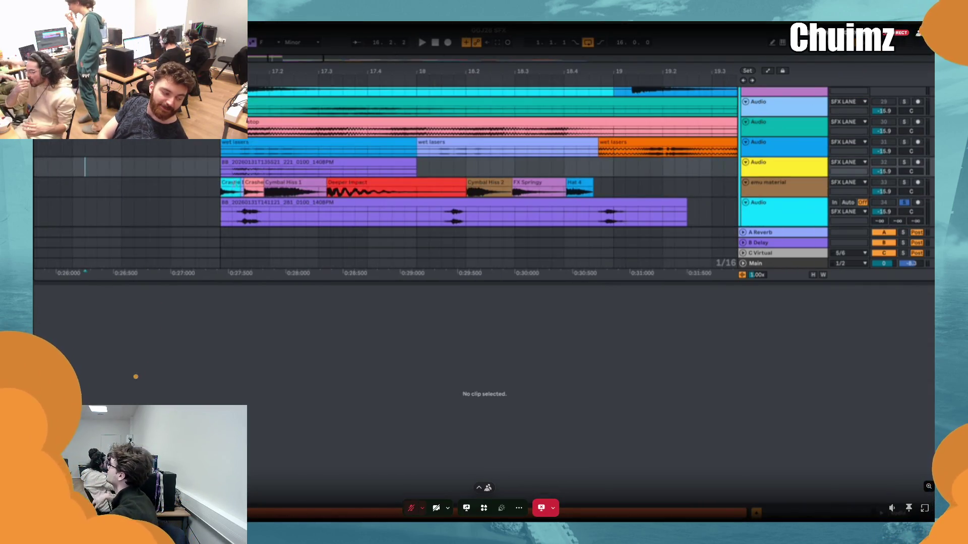
{"action": "left_click", "coordinate": [233, 184]}
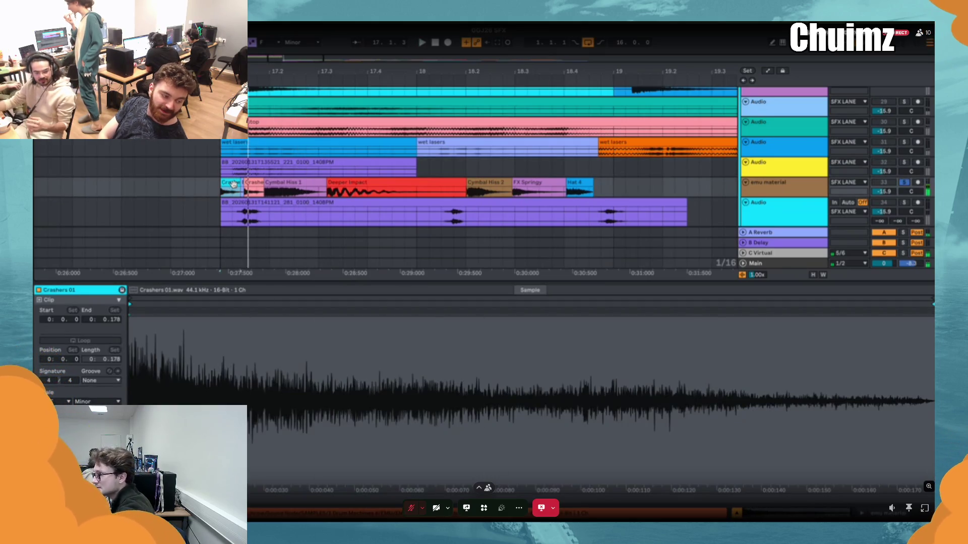
{"action": "key", "text": "space"}
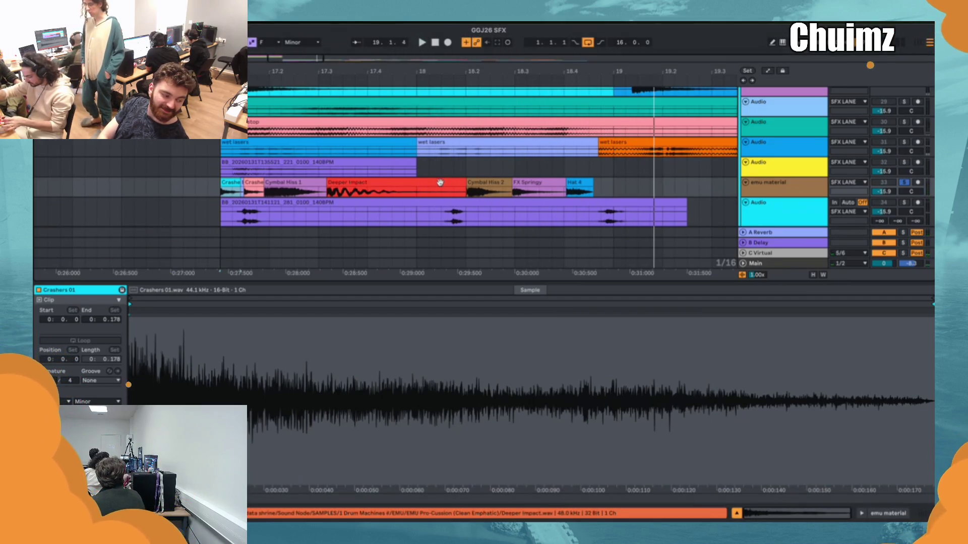
- Select the emu material track and scroll up the track list
{"action": "left_click", "coordinate": [779, 196]}
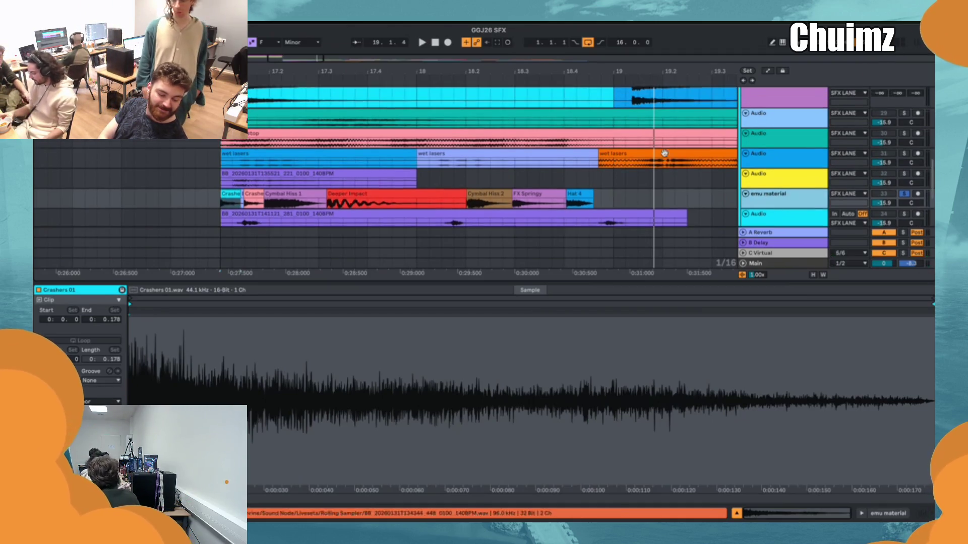
{"action": "scroll", "coordinate": [656, 156], "scroll_direction": "up", "scroll_amount": 10}
{"action": "scroll", "coordinate": [696, 176], "scroll_direction": "up", "scroll_amount": 2}
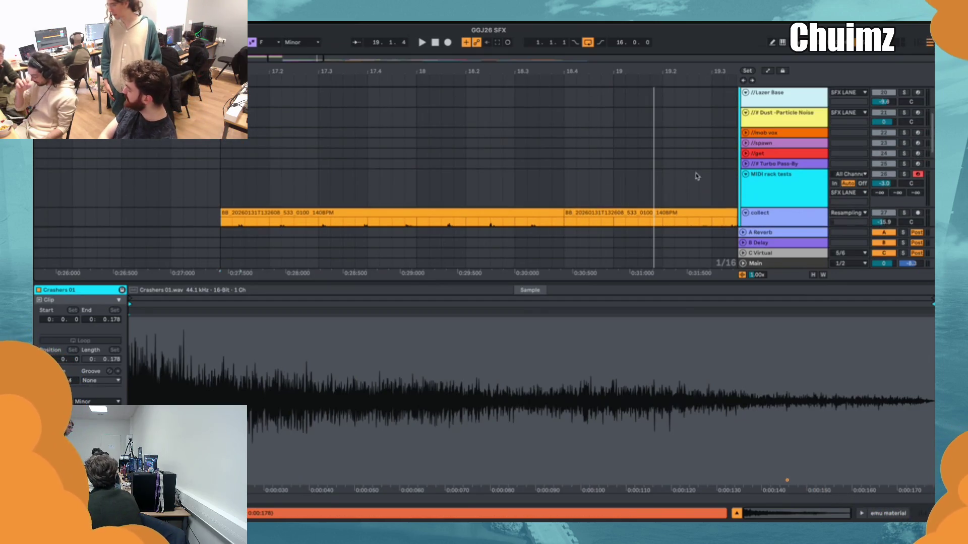
- Unfold the collect group and compare the Convolution Reverb Pro/GMaudio Squeeze chain with the Cogs 5 Kick FX chain
{"action": "left_click", "coordinate": [771, 186]}
{"action": "left_click", "coordinate": [772, 187]}
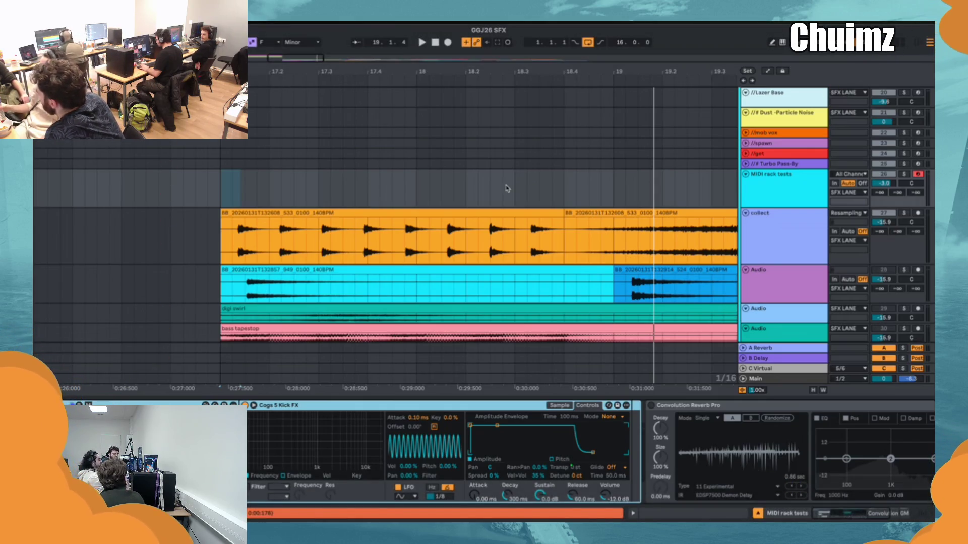
{"action": "left_click", "coordinate": [215, 305]}
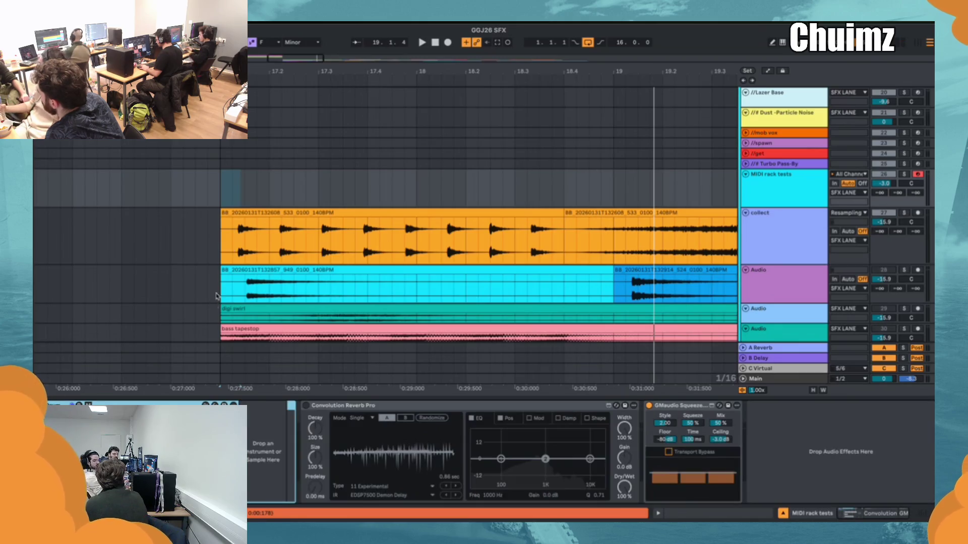
{"action": "key", "text": "Up"}
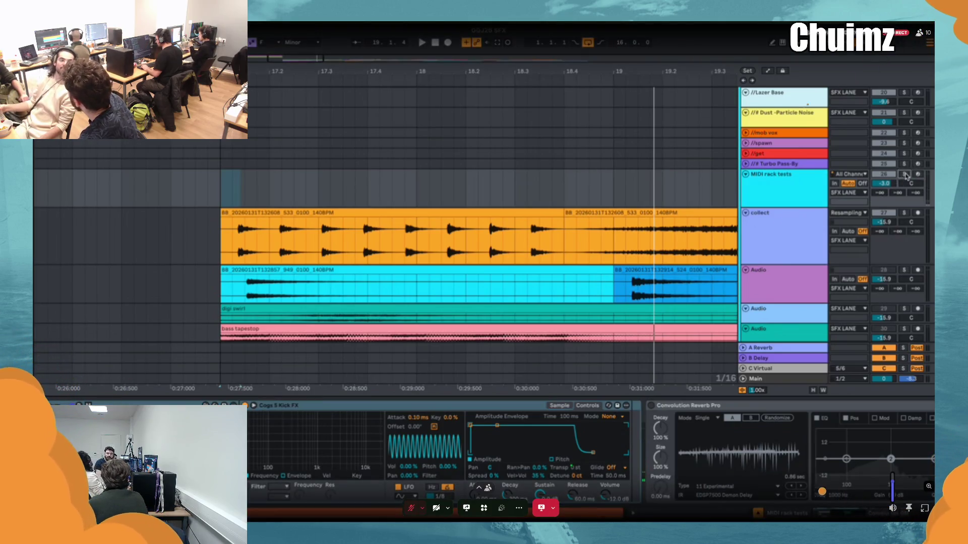
- Select the MIDI rack tests track, then the collect group track's effects
{"action": "left_click", "coordinate": [905, 175]}
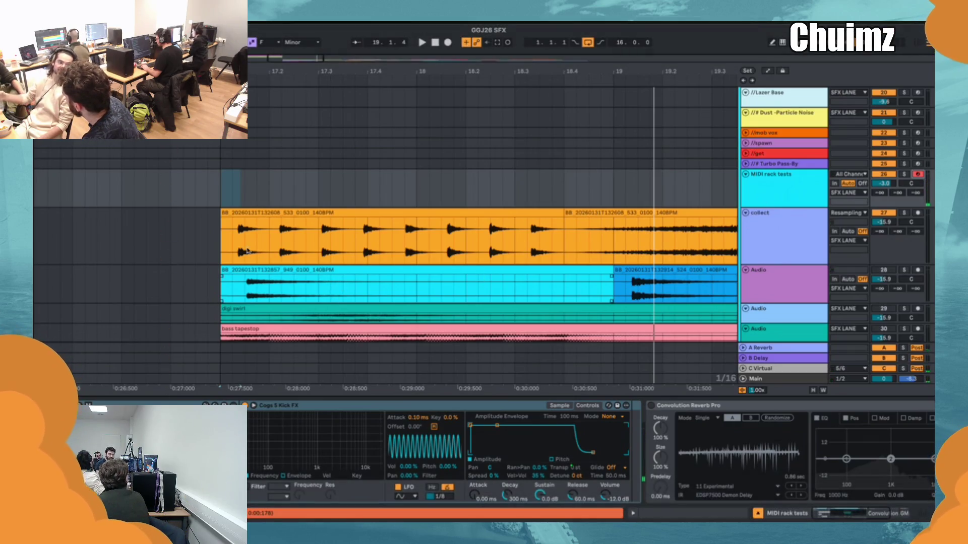
{"action": "left_click", "coordinate": [204, 242]}
{"action": "key", "text": "minus"}
{"action": "key", "text": "minus"}
{"action": "key", "text": "minus"}
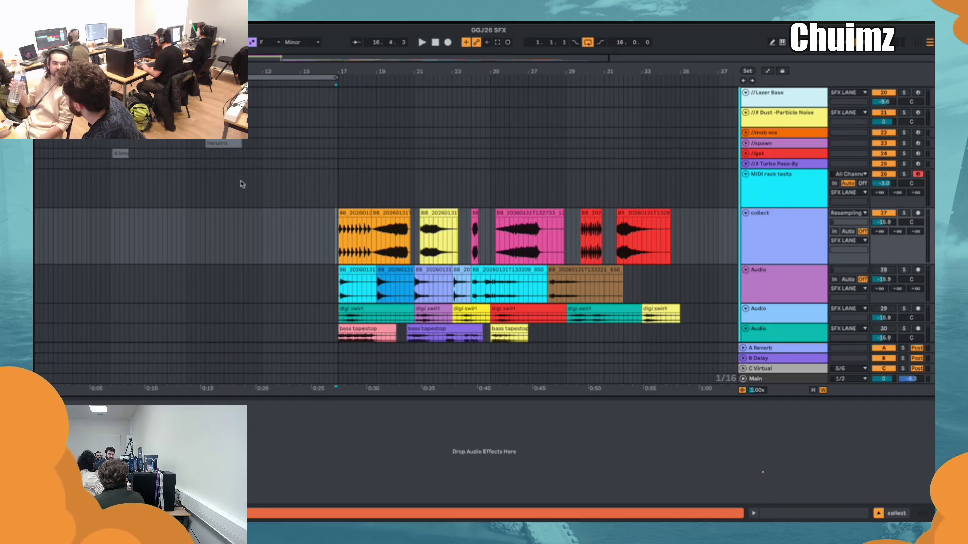
- On MIDI rack tests, fold Convolution Reverb Pro, show the sampler's Sample waveform, and clear the browser filter
{"action": "left_click", "coordinate": [39, 185]}
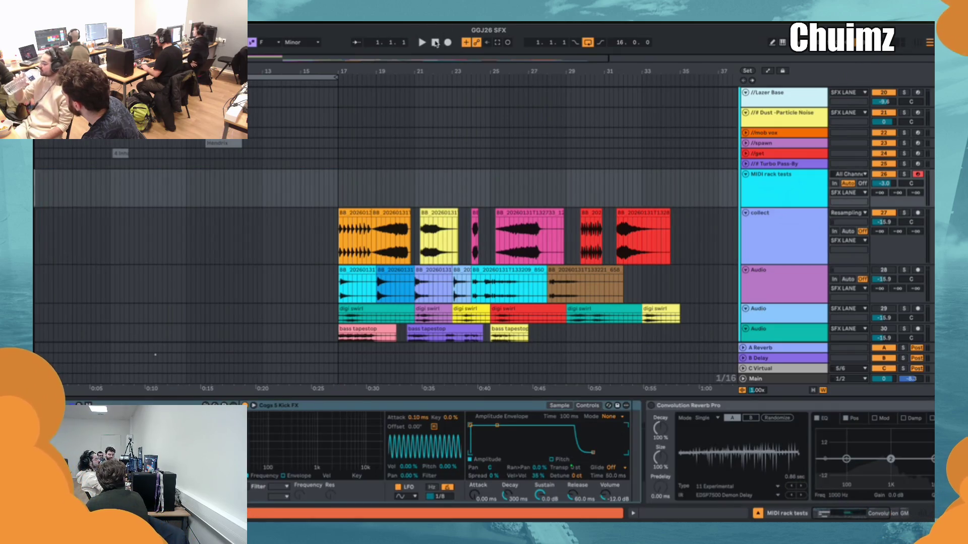
{"action": "scroll", "coordinate": [770, 195], "scroll_direction": "up", "scroll_amount": 5}
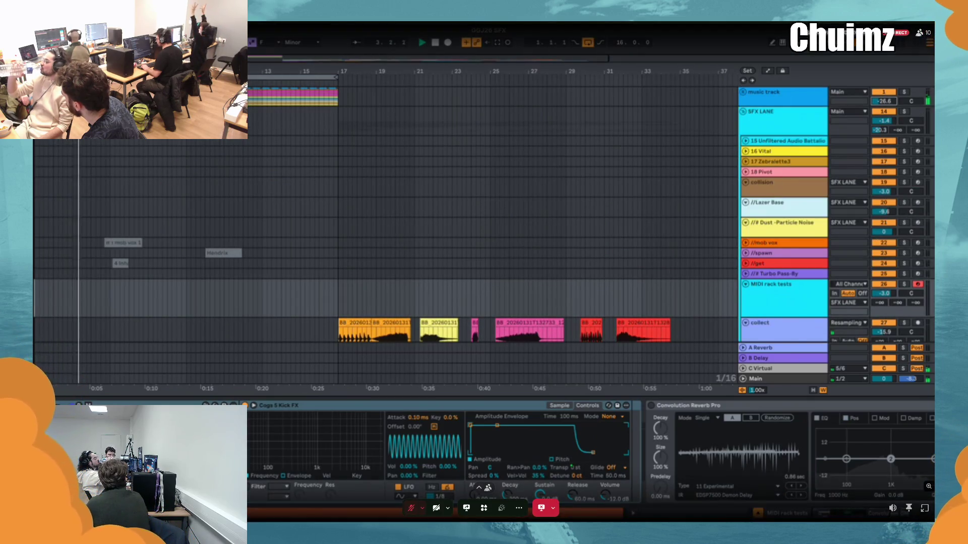
{"action": "scroll", "coordinate": [551, 251], "scroll_direction": "down", "scroll_amount": 3}
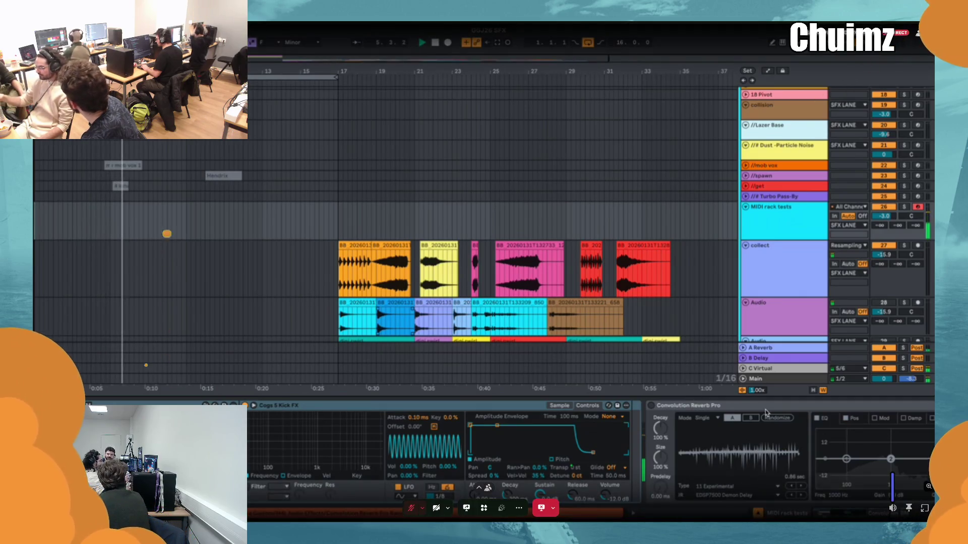
{"action": "double_click", "coordinate": [683, 406]}
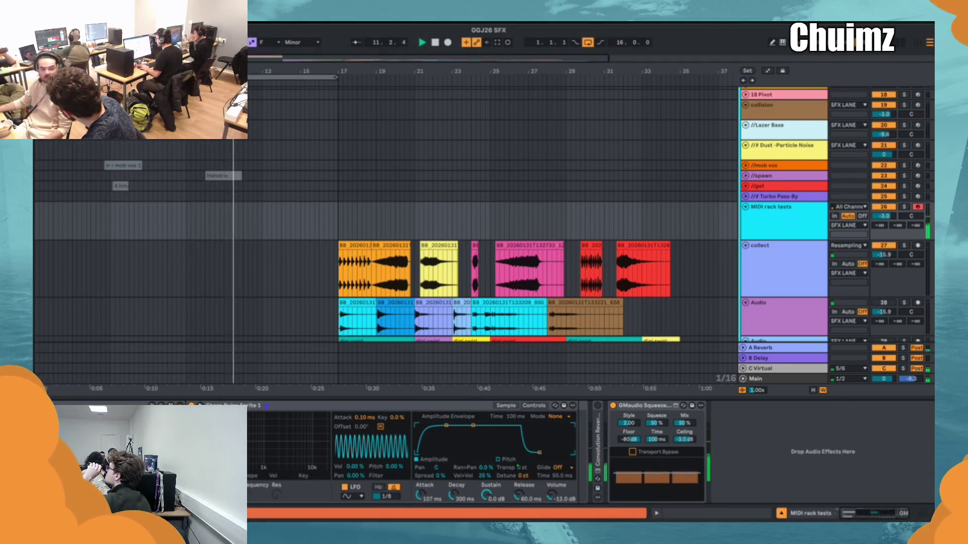
{"action": "left_click", "coordinate": [509, 407]}
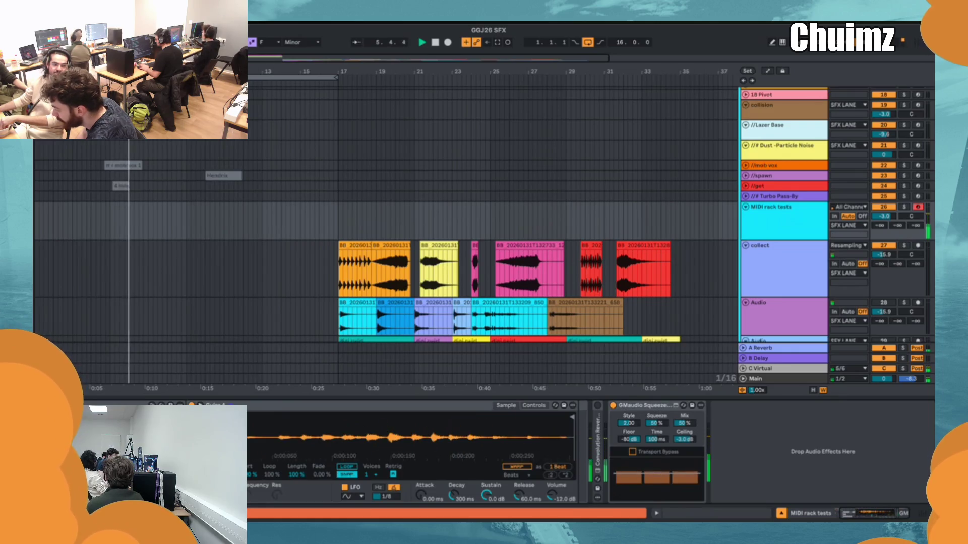
{"action": "left_click", "coordinate": [260, 71]}
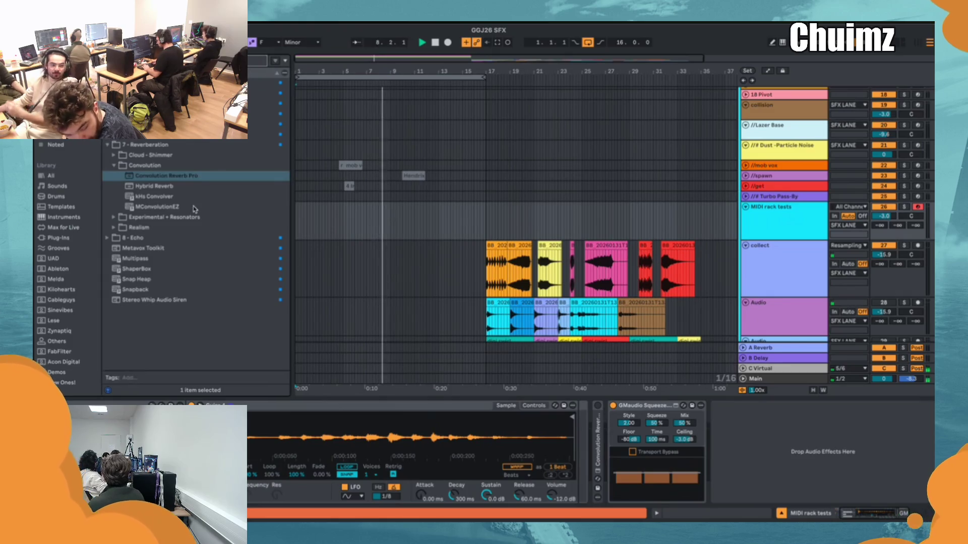
- Drag Grain Delay from Audio Effects › 8 - Echo into the chain after GMaudio Squeeze
{"action": "left_click", "coordinate": [108, 237]}
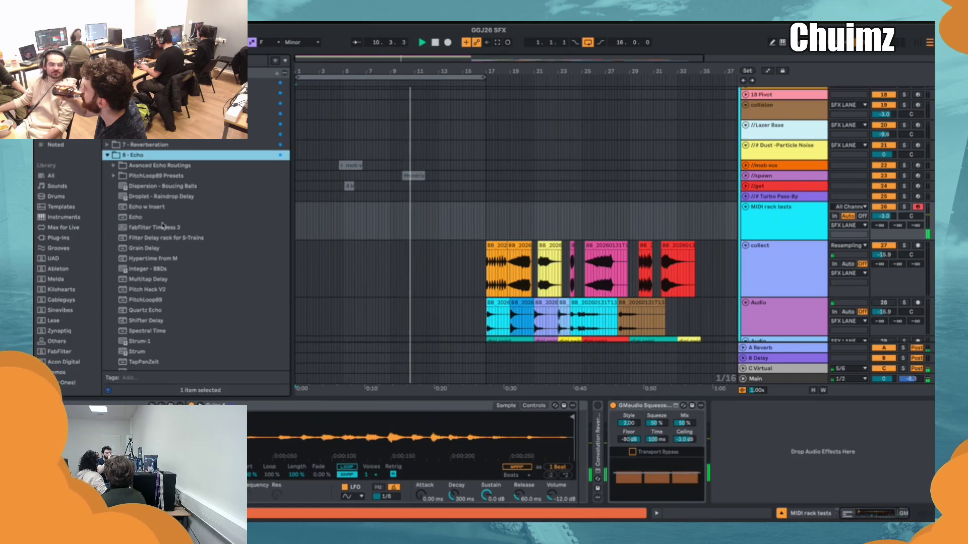
{"action": "scroll", "coordinate": [154, 224], "scroll_direction": "down", "scroll_amount": 3}
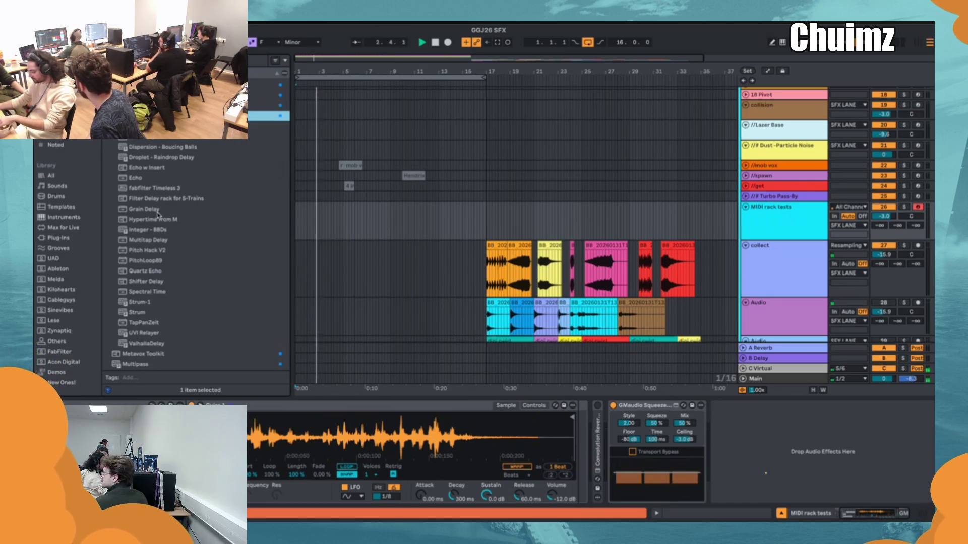
{"action": "left_click", "coordinate": [156, 210]}
{"action": "left_click_drag", "start_coordinate": [784, 437], "coordinate": [786, 437]}
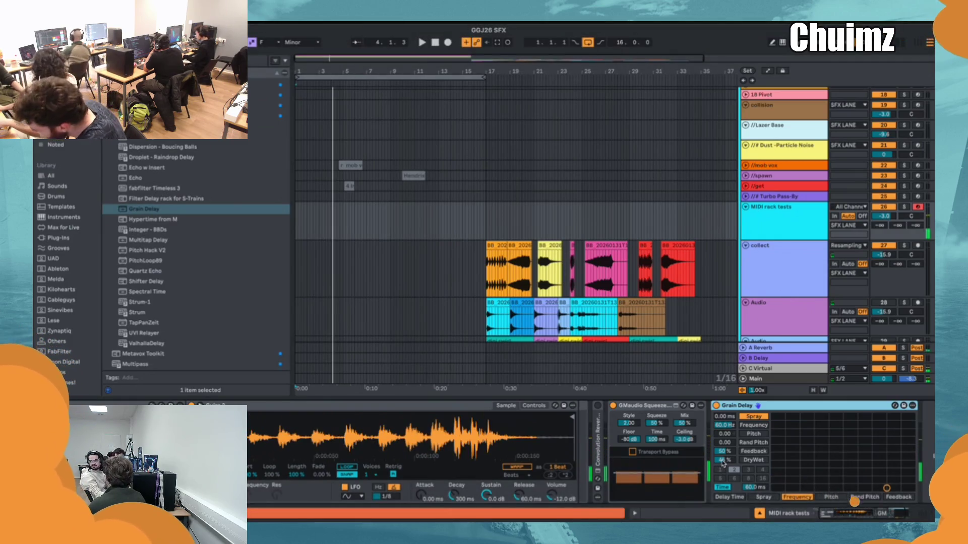
{"action": "scroll", "coordinate": [763, 458], "scroll_direction": "down", "scroll_amount": 5}
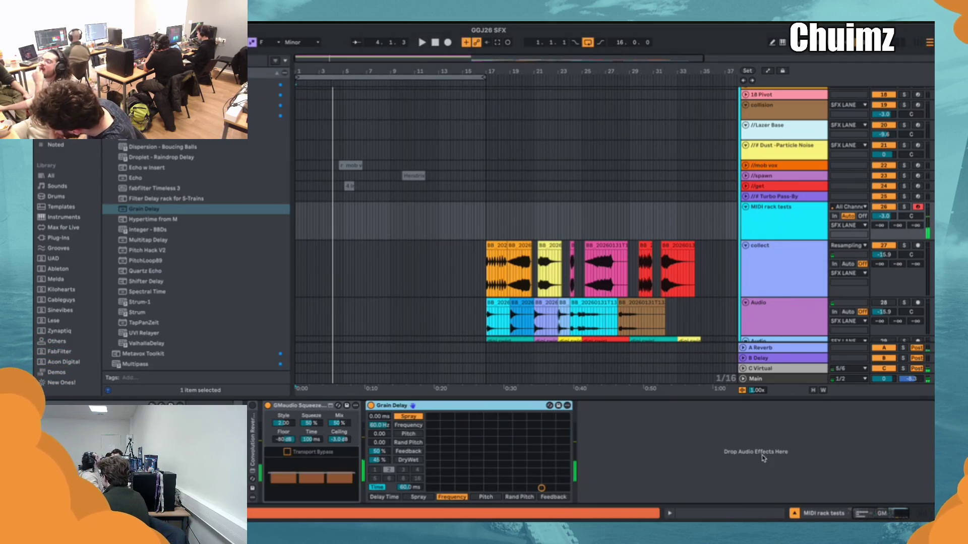
{"action": "scroll", "coordinate": [676, 410], "scroll_direction": "up", "scroll_amount": 5}
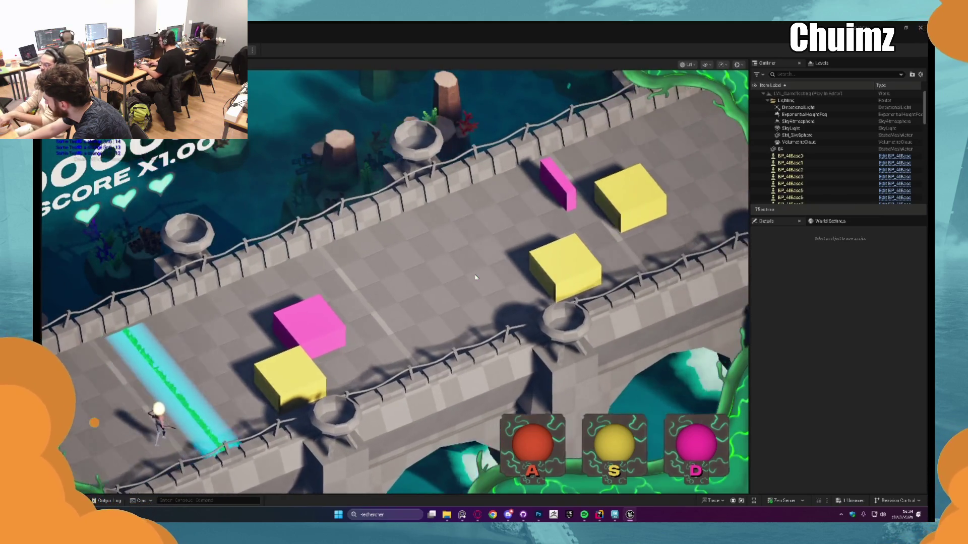
- Hit the yellow and pink blocks with S and D, then stop the play session
{"action": "key", "text": "s"}
{"action": "key", "text": "d"}
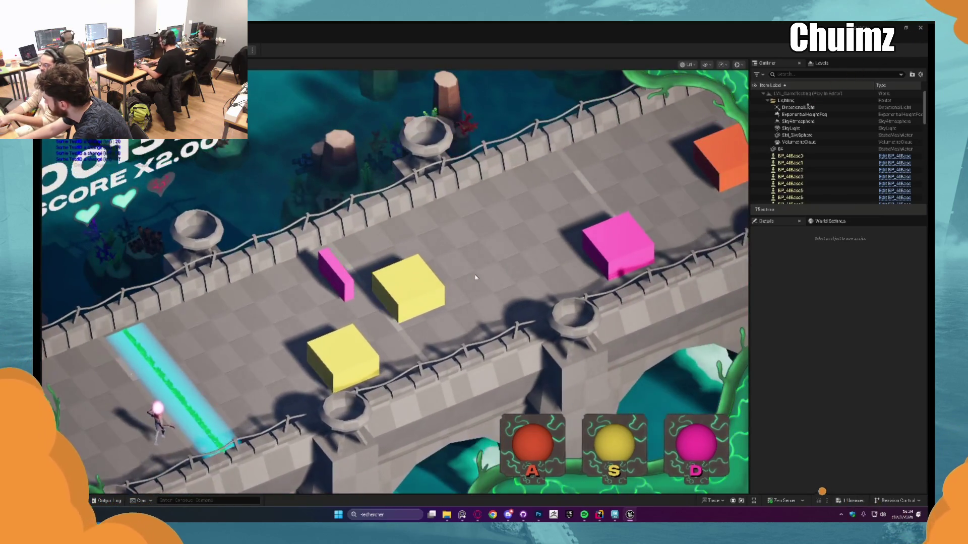
{"action": "key", "text": "s"}
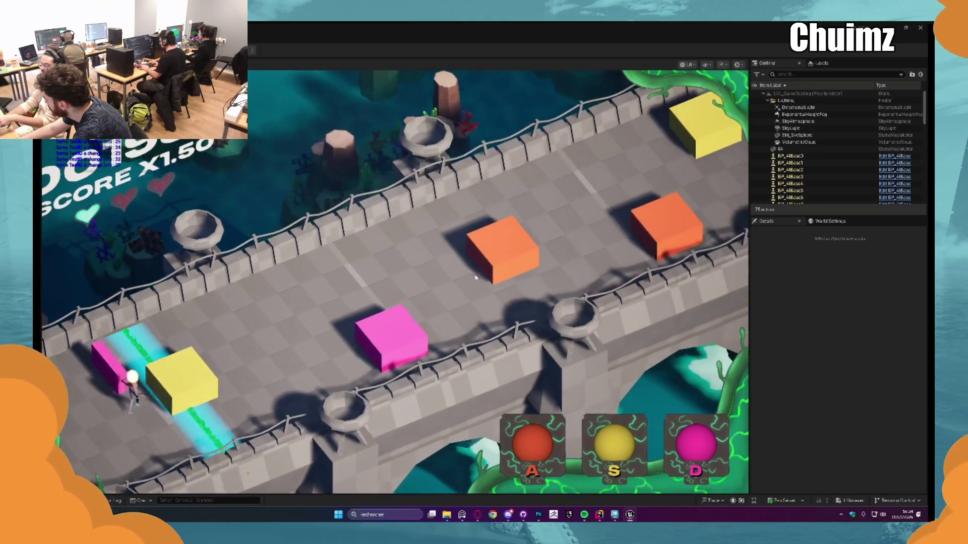
{"action": "key", "text": "s"}
{"action": "key", "text": "d"}
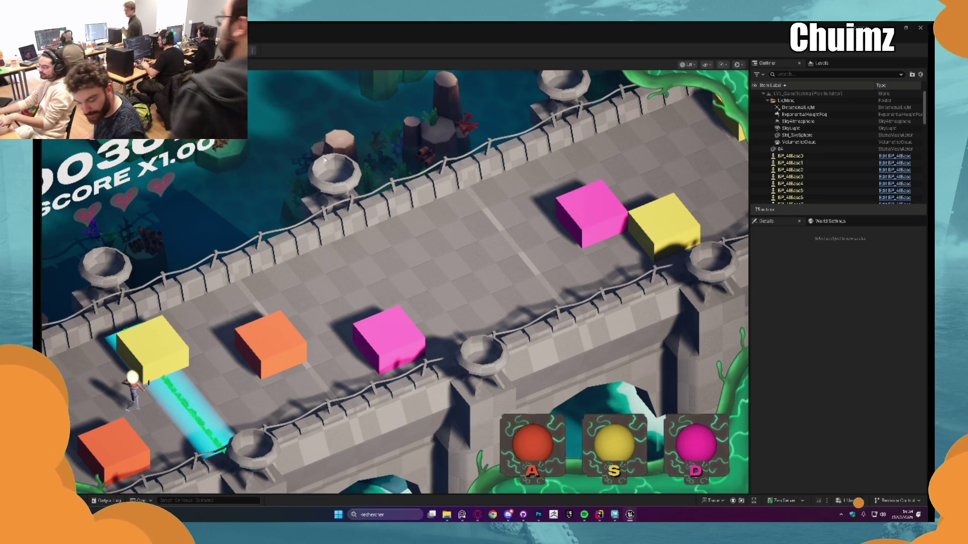
{"action": "key", "text": "Escape"}
- Restart play, clear the pink and yellow blocks, then stop again
{"action": "key", "text": "alt+p"}
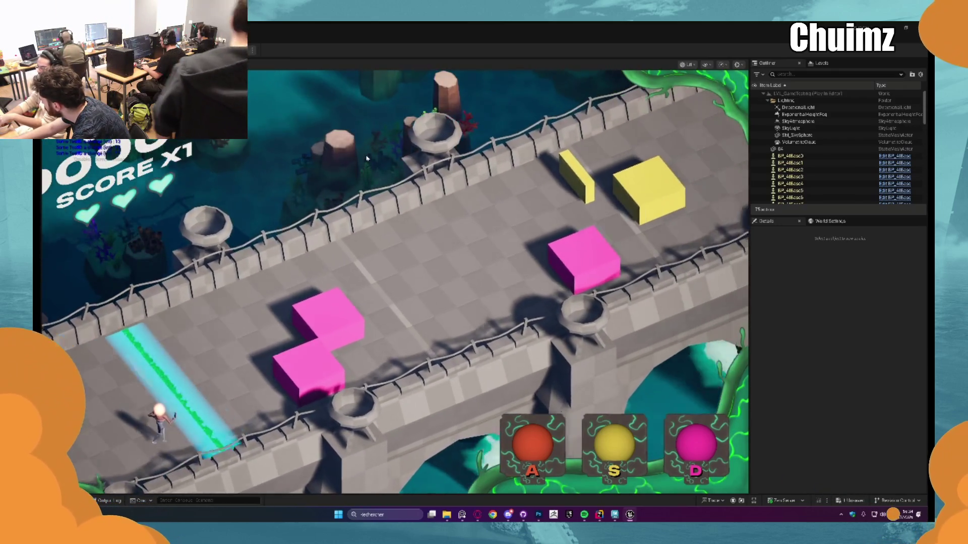
{"action": "key", "text": "d"}
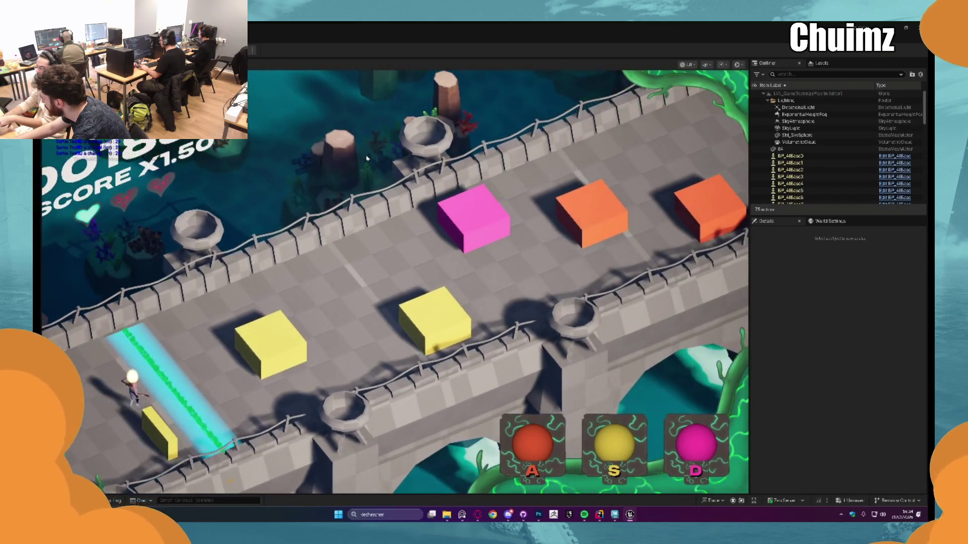
{"action": "key", "text": "s"}
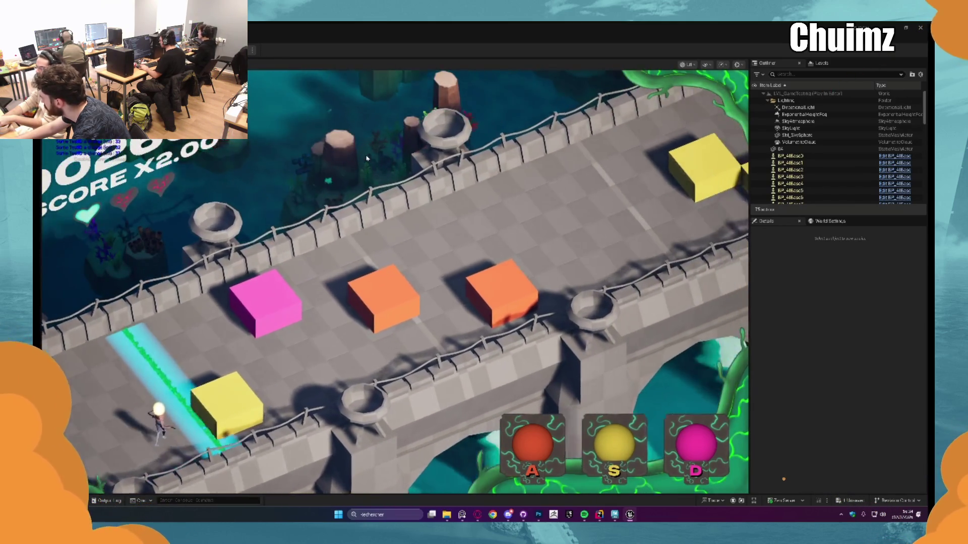
{"action": "key", "text": "s"}
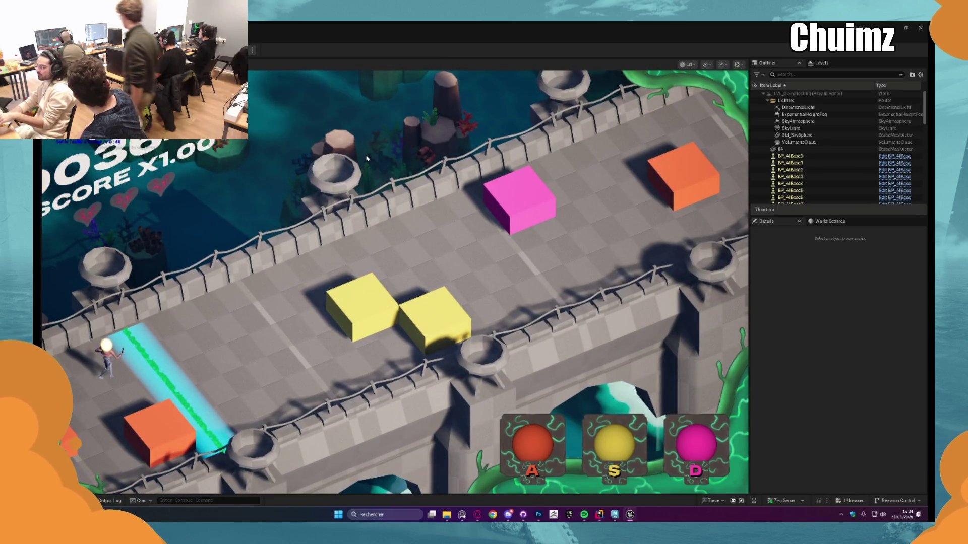
{"action": "key", "text": "Escape"}
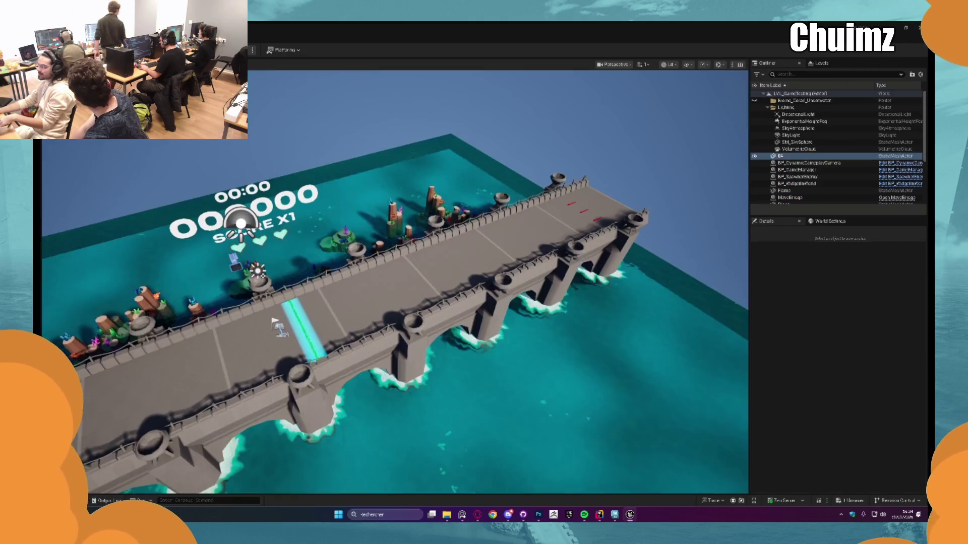
- Restart play full-screen, end the session and save the level
{"action": "key", "text": "alt+p"}
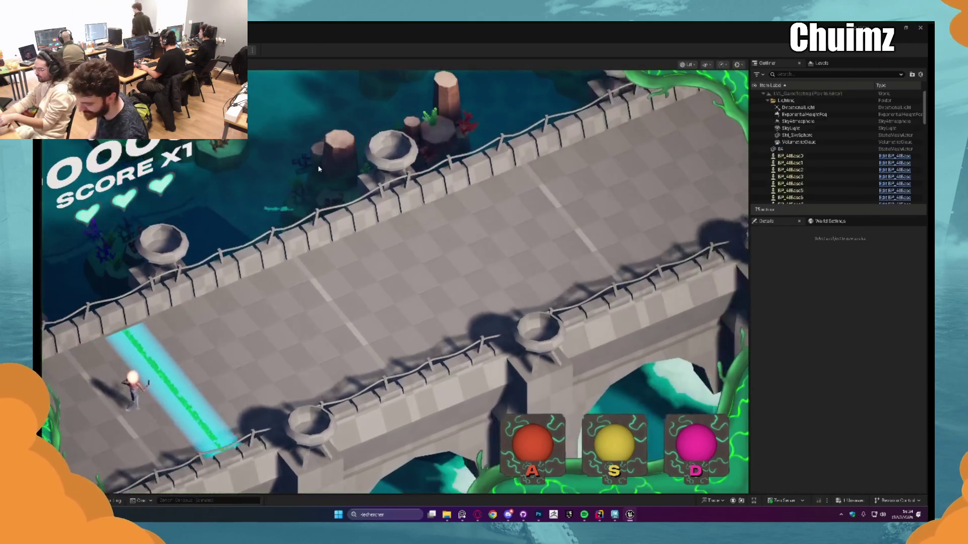
{"action": "key", "text": "F11"}
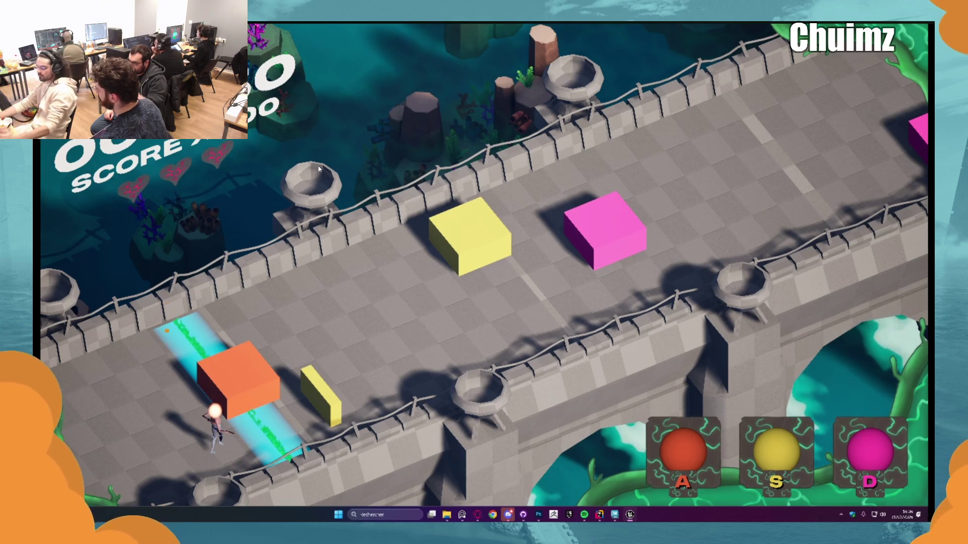
{"action": "key", "text": "Escape"}
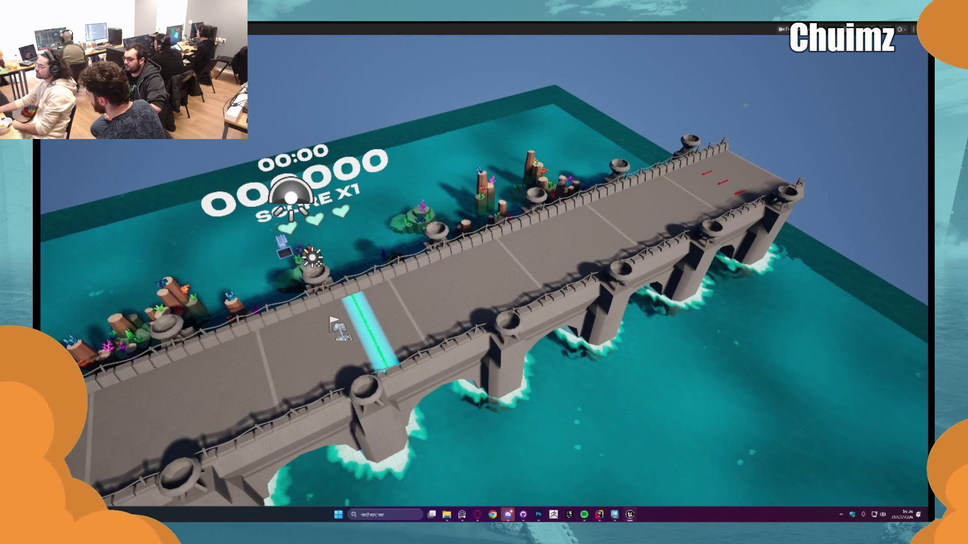
{"action": "key", "text": "F11"}
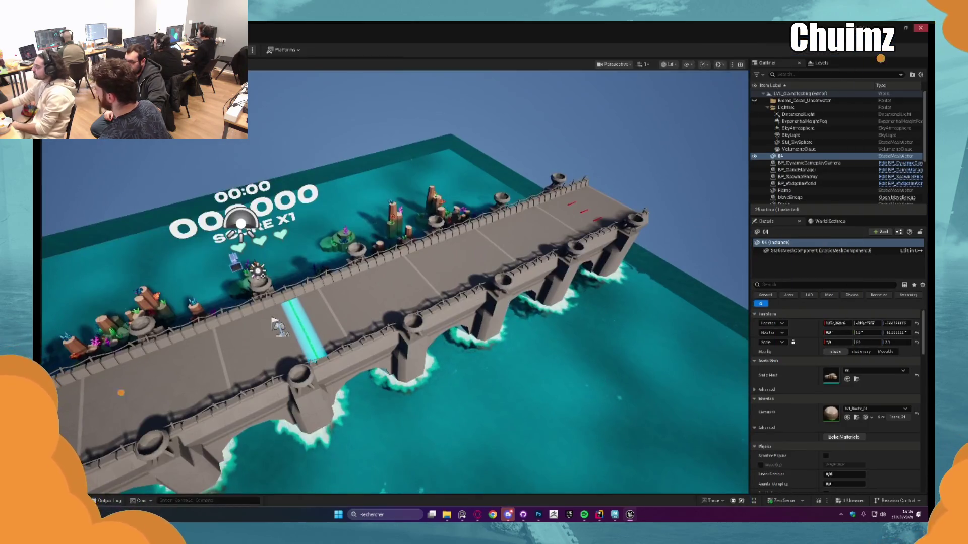
{"action": "key", "text": "ctrl+s"}
- Close the editor and pull the latest changes from origin in GitHub Desktop
{"action": "left_click", "coordinate": [502, 347]}
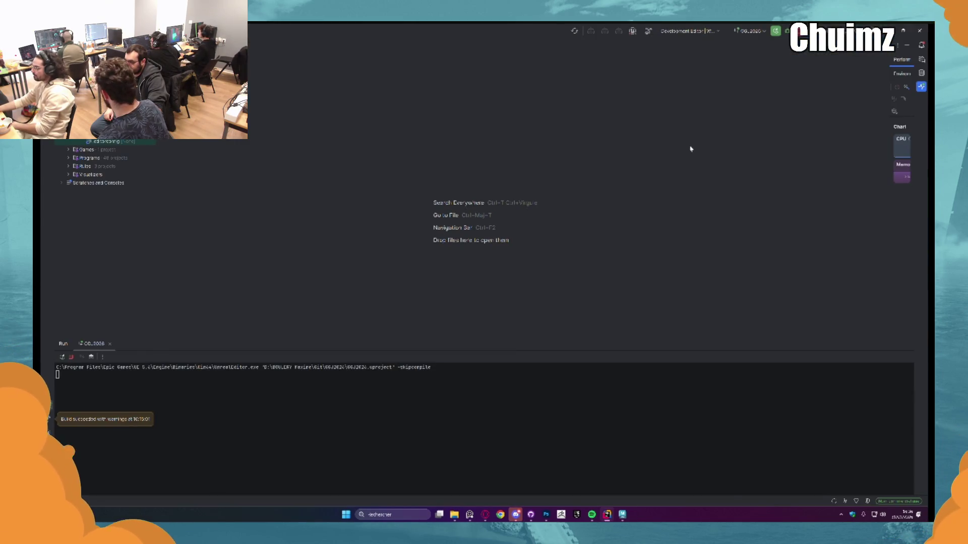
{"action": "left_click", "coordinate": [531, 515]}
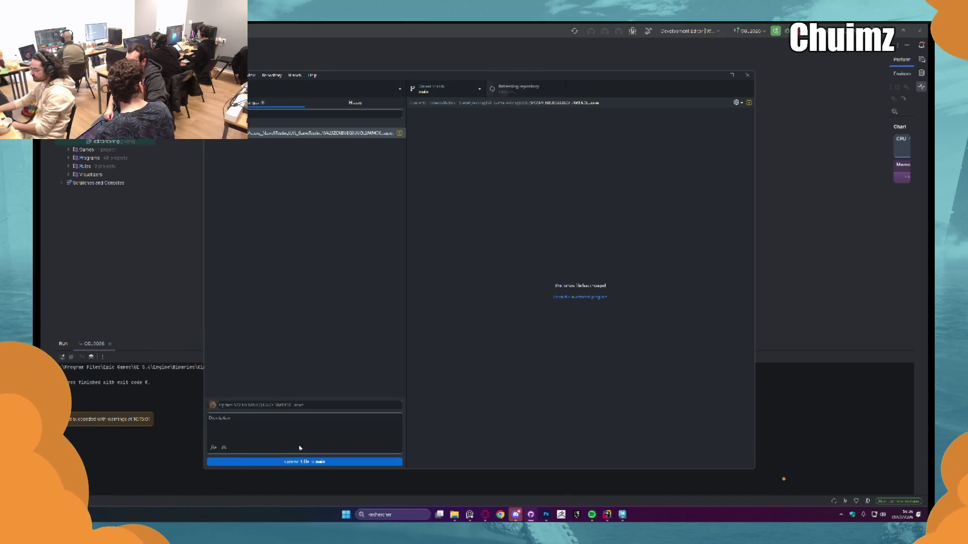
{"action": "left_click", "coordinate": [499, 90]}
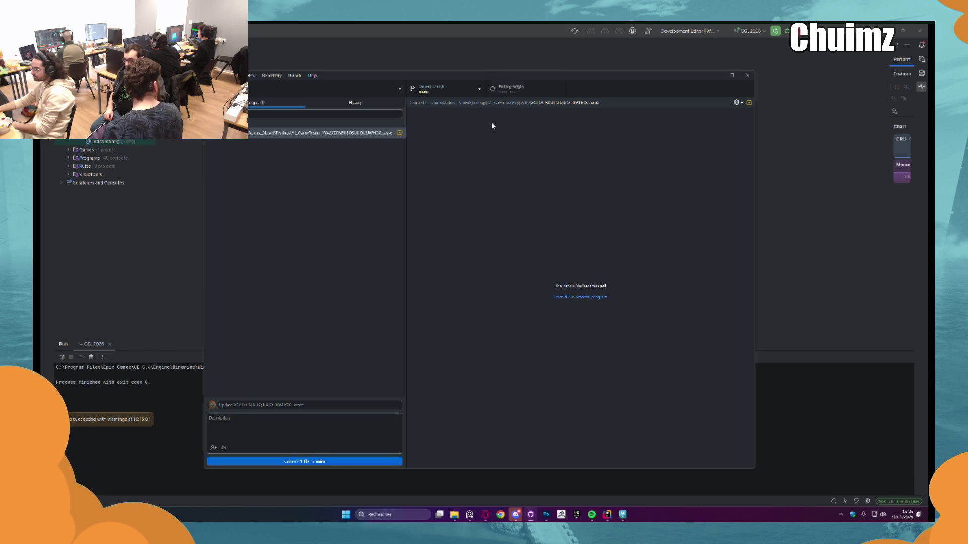
- Commit the changed file to main, push it, and fetch origin
{"action": "left_click", "coordinate": [322, 462]}
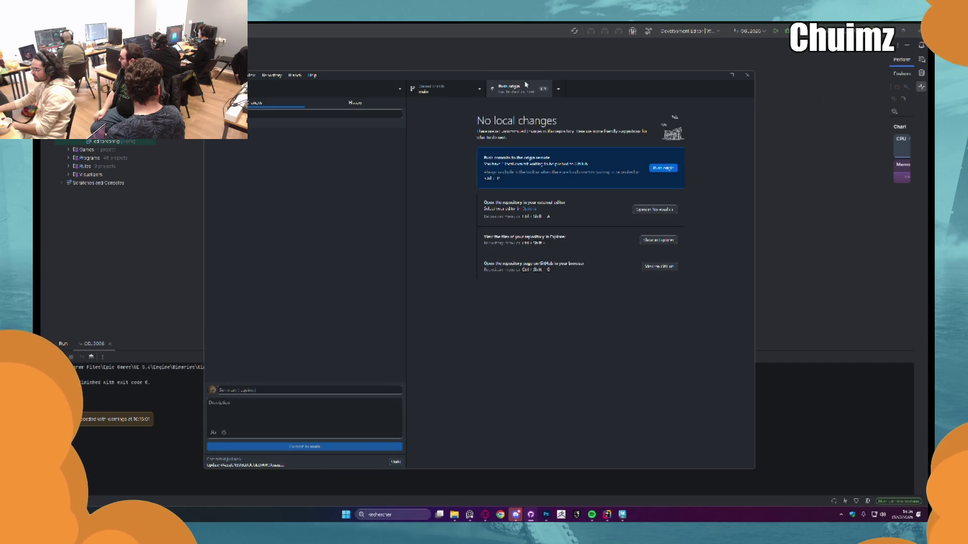
{"action": "left_click", "coordinate": [521, 89]}
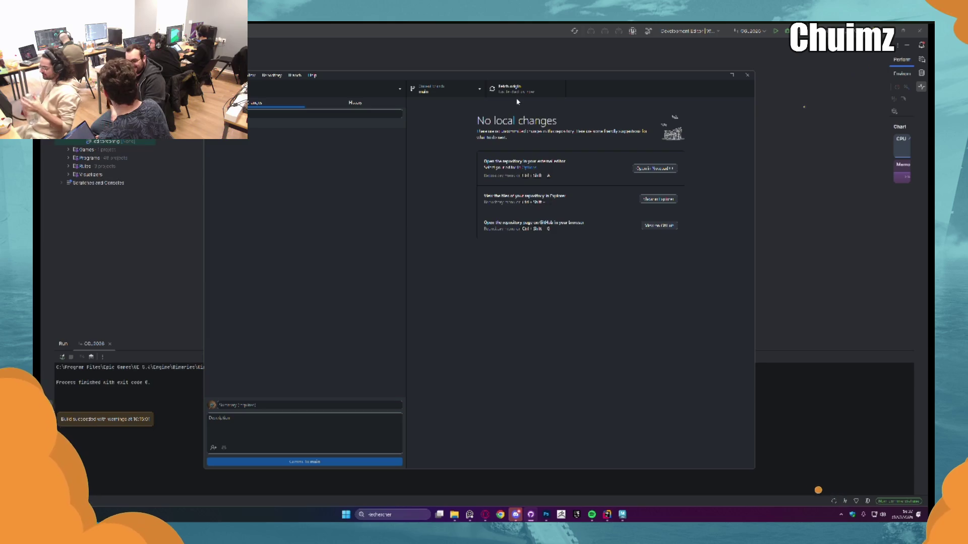
{"action": "left_click", "coordinate": [516, 93]}
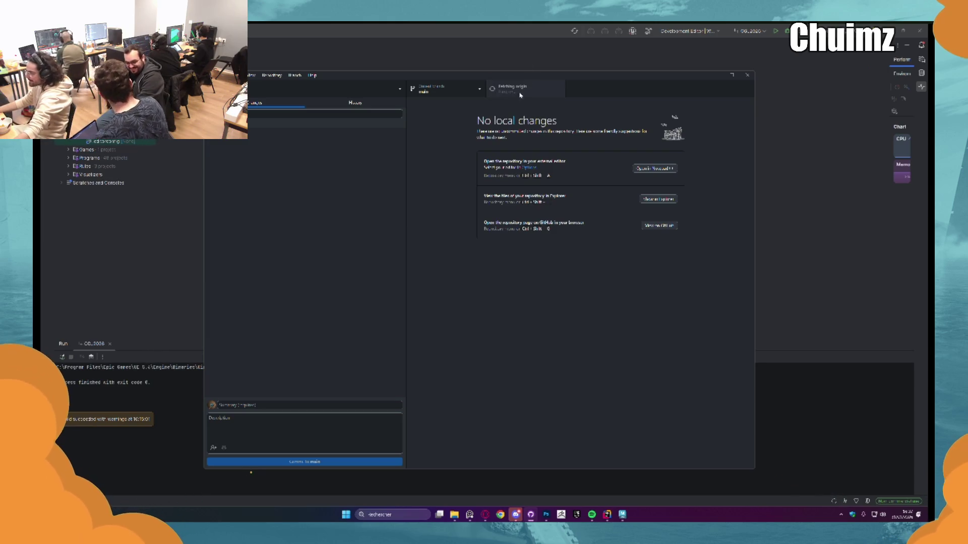
{"action": "left_click", "coordinate": [648, 31]}
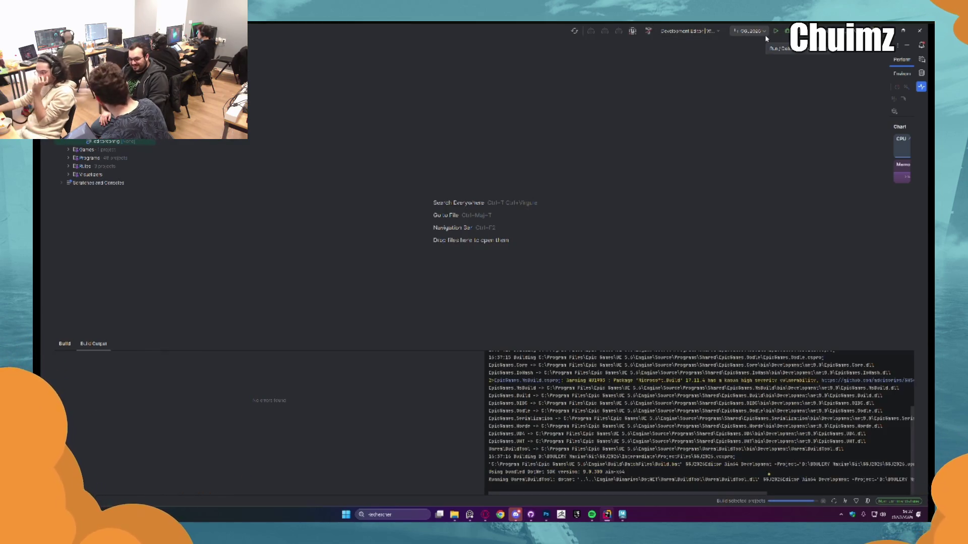
- Build the selected game projects in Rider until the build succeeds
{"action": "left_click", "coordinate": [775, 32]}
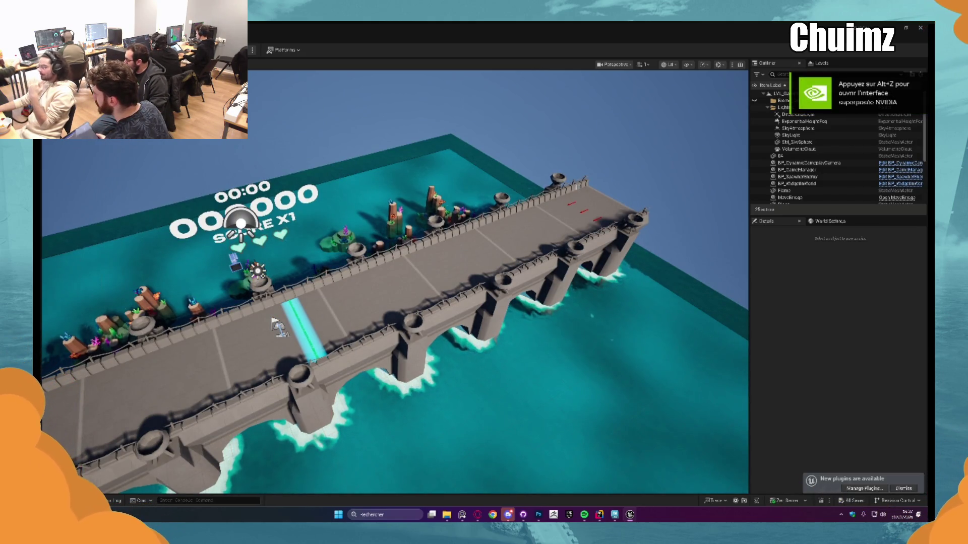
{"action": "key", "text": "alt+p"}
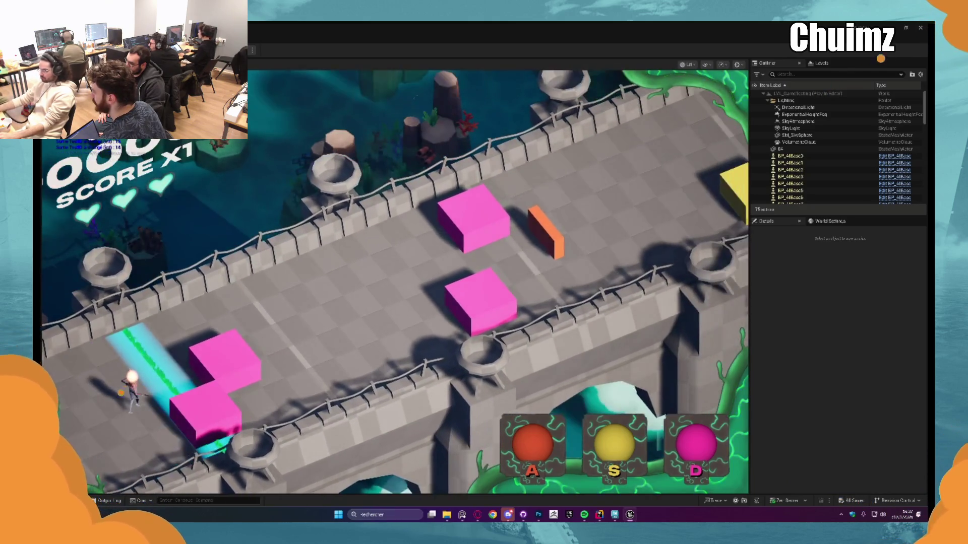
{"action": "key", "text": "Escape"}
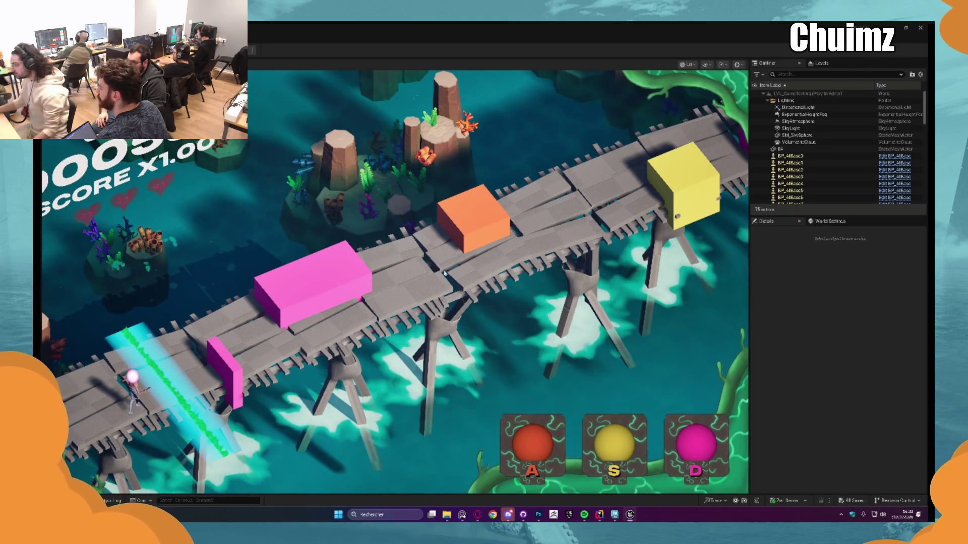
{"action": "key", "text": "Escape"}
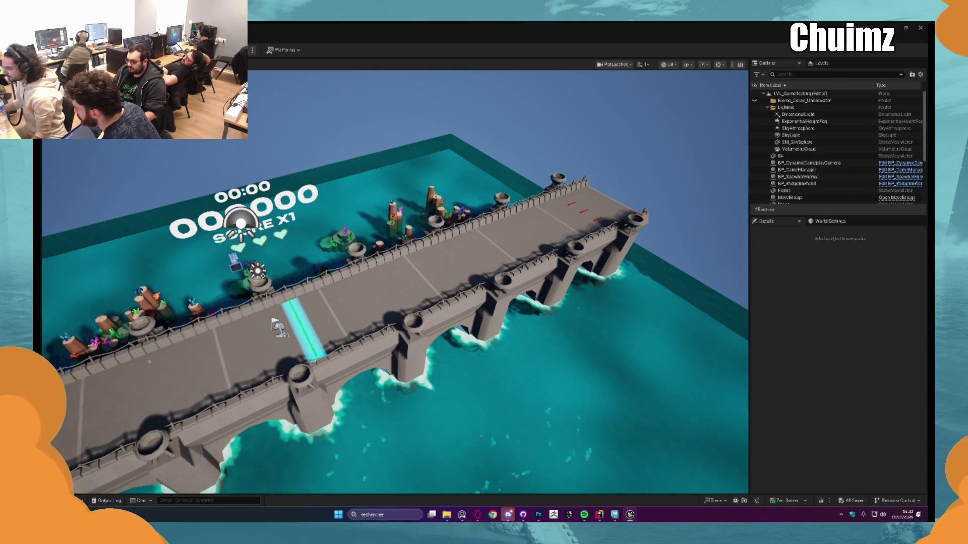
- Play the bridge level full-screen in the editor using A, S and D
{"action": "left_click", "coordinate": [224, 50]}
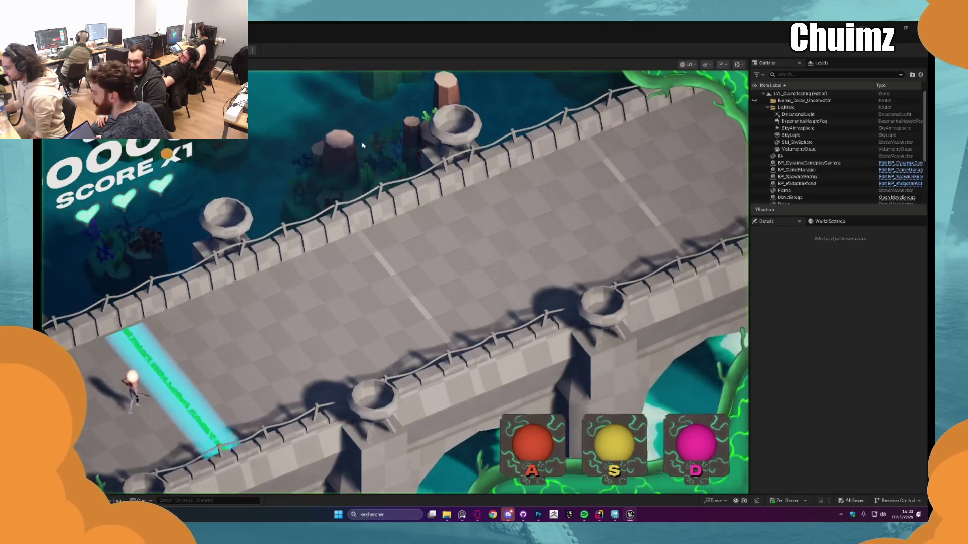
{"action": "key", "text": "F11"}
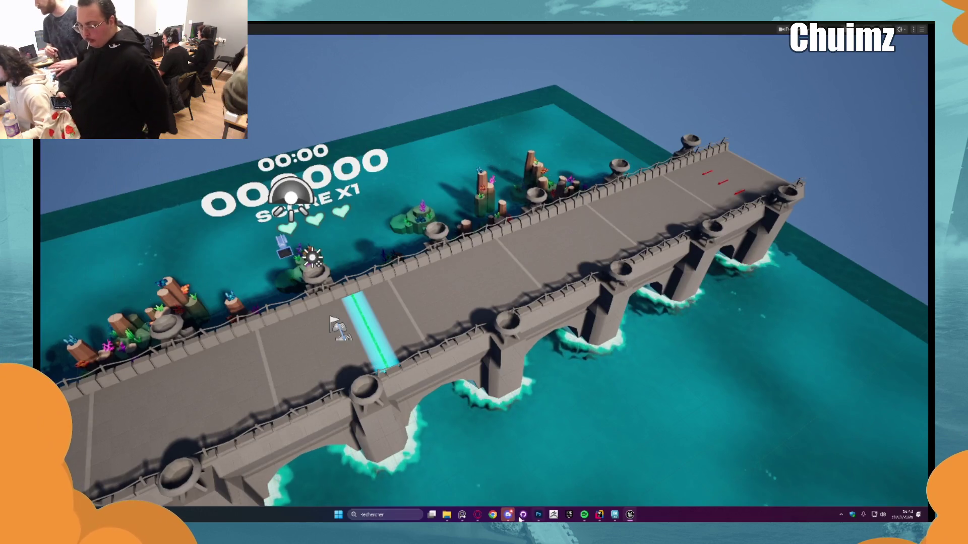
{"action": "left_click", "coordinate": [508, 515]}
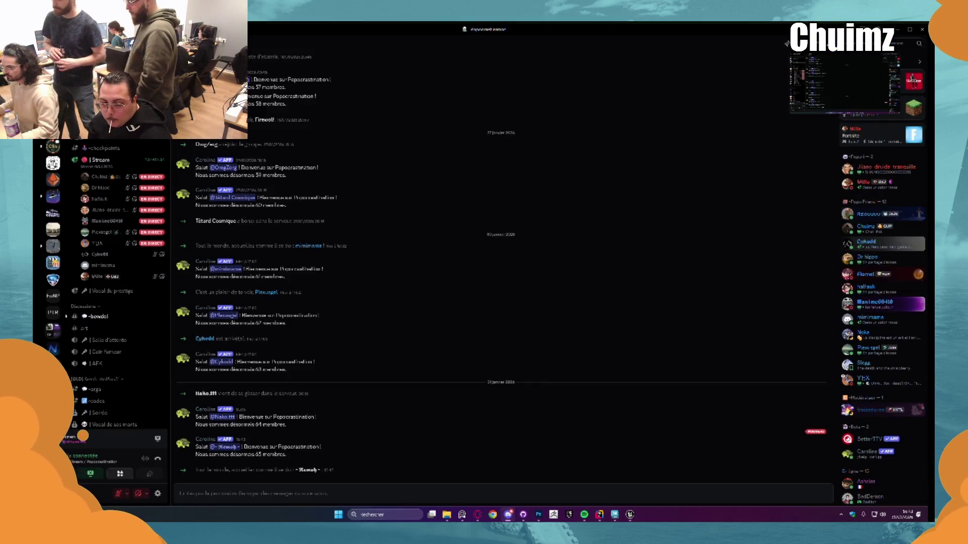
- Open the game design channel on the game-jam Discord server
{"action": "left_click", "coordinate": [53, 196]}
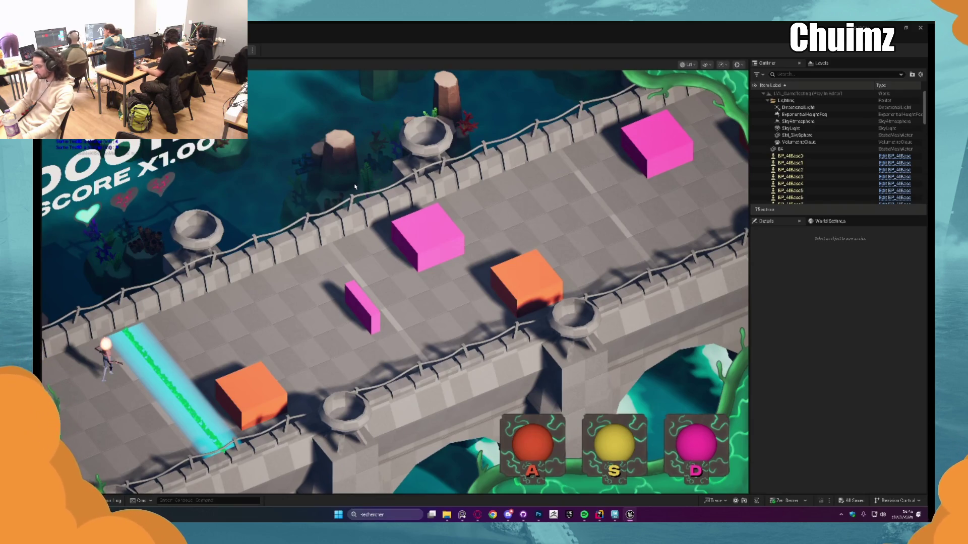
- Stop the running playtest and fly the viewport to look down the bridge
{"action": "key", "text": "Escape"}
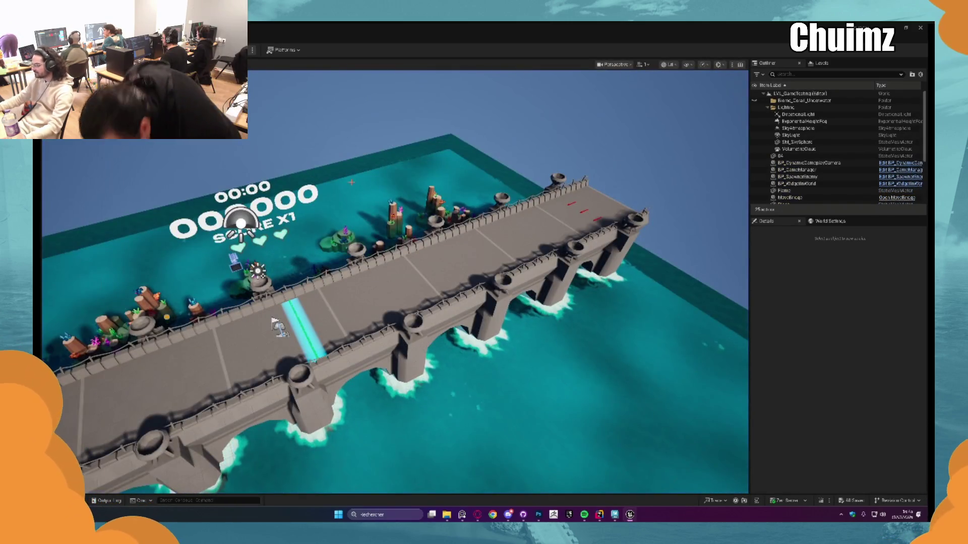
{"action": "mouse_move", "coordinate": [393, 282]}
{"action": "left_mouse_down"}
{"action": "mouse_move", "coordinate": [493, 222]}
{"action": "mouse_move", "coordinate": [309, 233]}
{"action": "mouse_move", "coordinate": [299, 209]}
{"action": "mouse_move", "coordinate": [312, 219]}
{"action": "mouse_move", "coordinate": [313, 317]}
{"action": "left_mouse_up"}
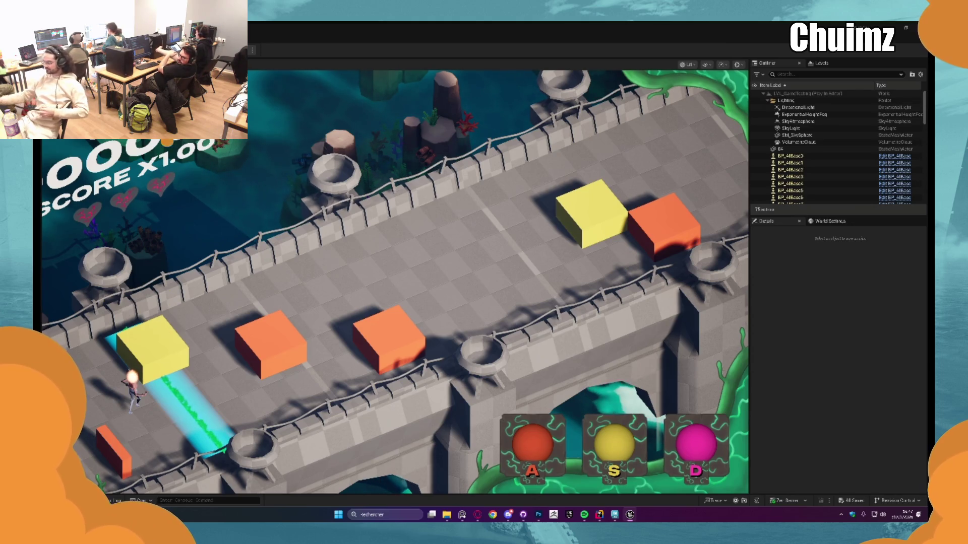
- Bring Photoshop forward past GitHub Desktop and discard both Sans titre-2 and Sans titre-1 unsaved
{"action": "key", "text": "alt+Tab"}
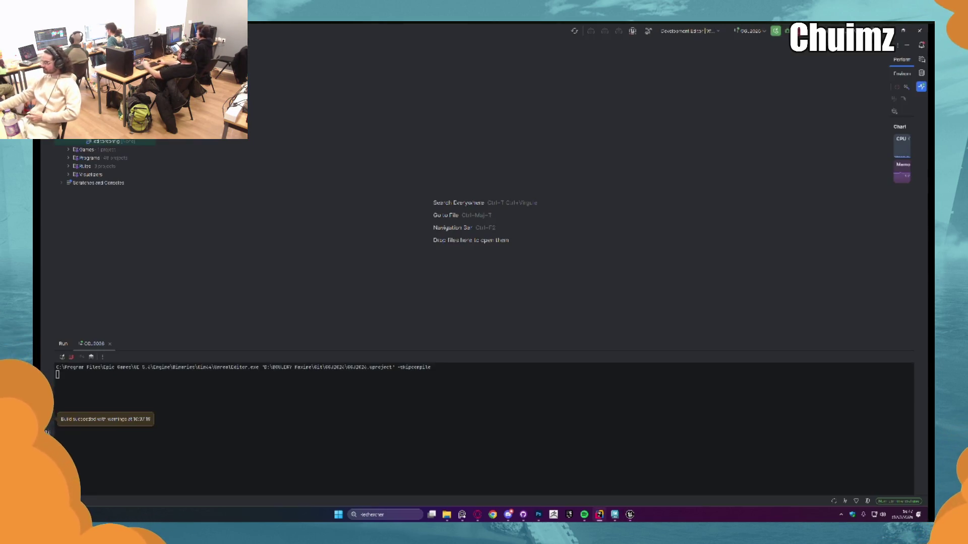
{"action": "key", "text": "alt+Tab"}
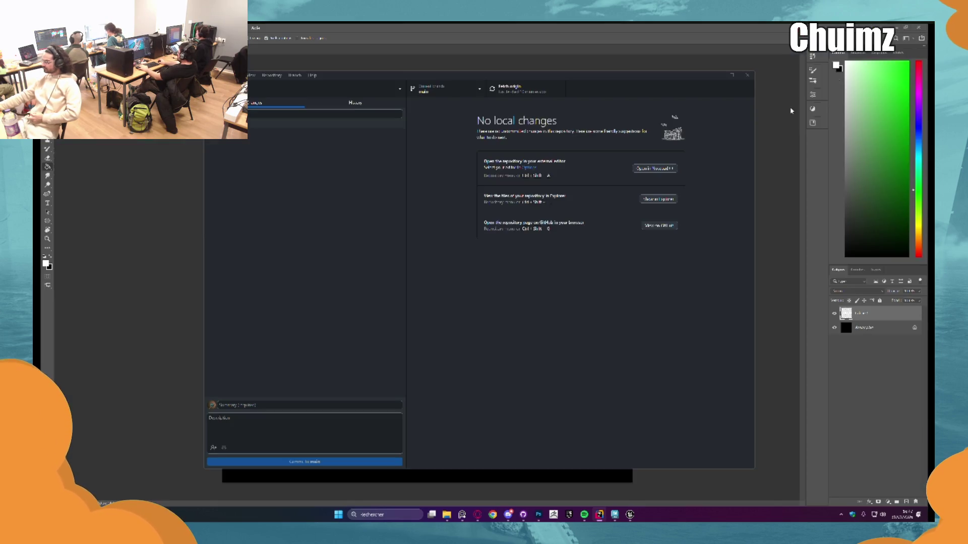
{"action": "left_click", "coordinate": [718, 75]}
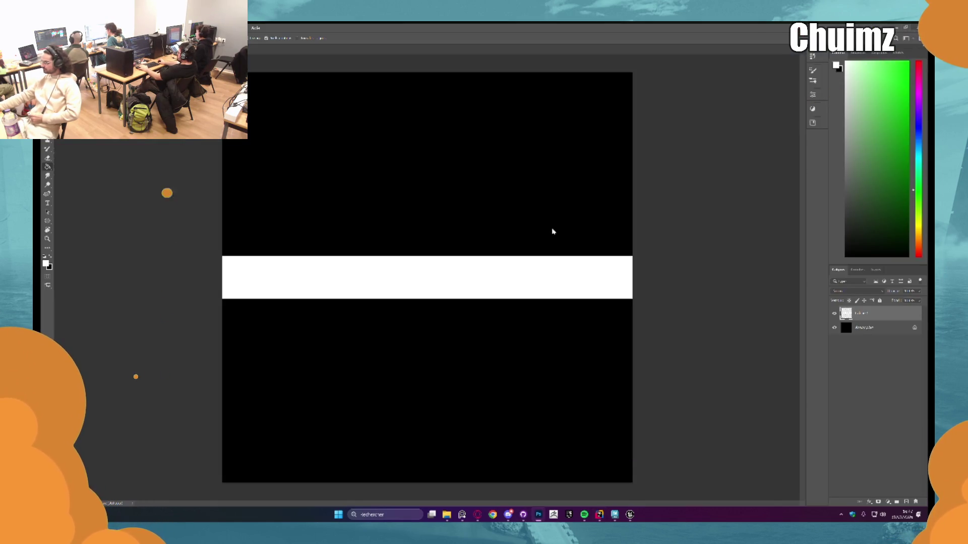
{"action": "left_click", "coordinate": [918, 28]}
{"action": "left_click", "coordinate": [520, 208]}
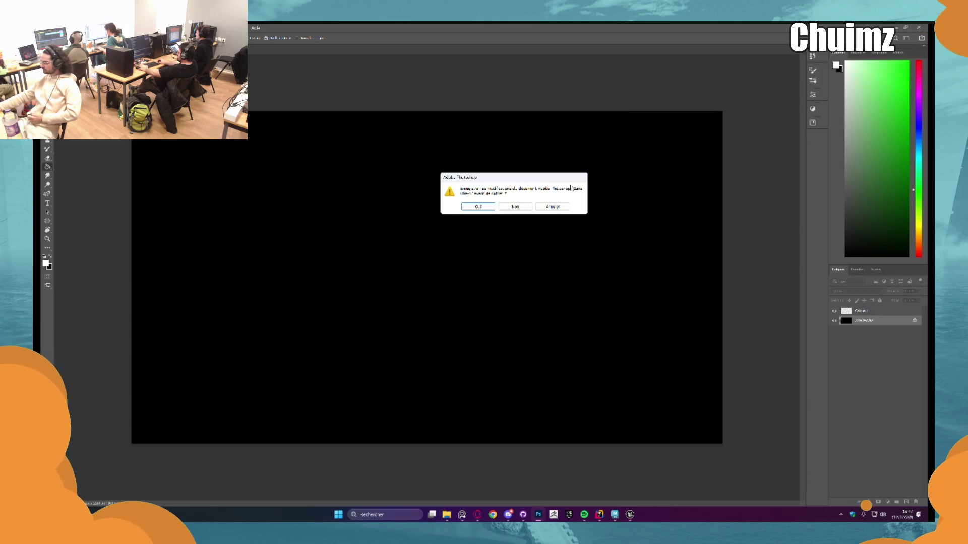
{"action": "left_click", "coordinate": [523, 207]}
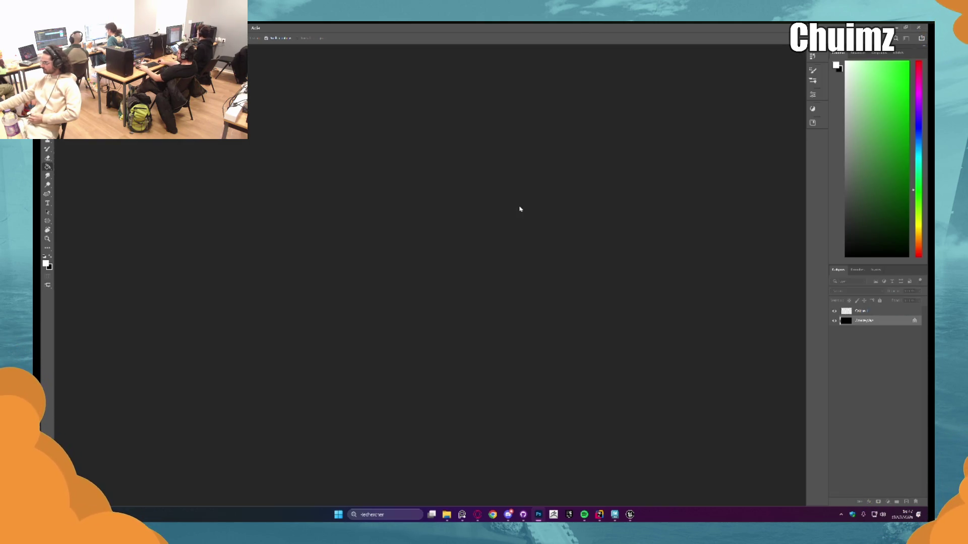
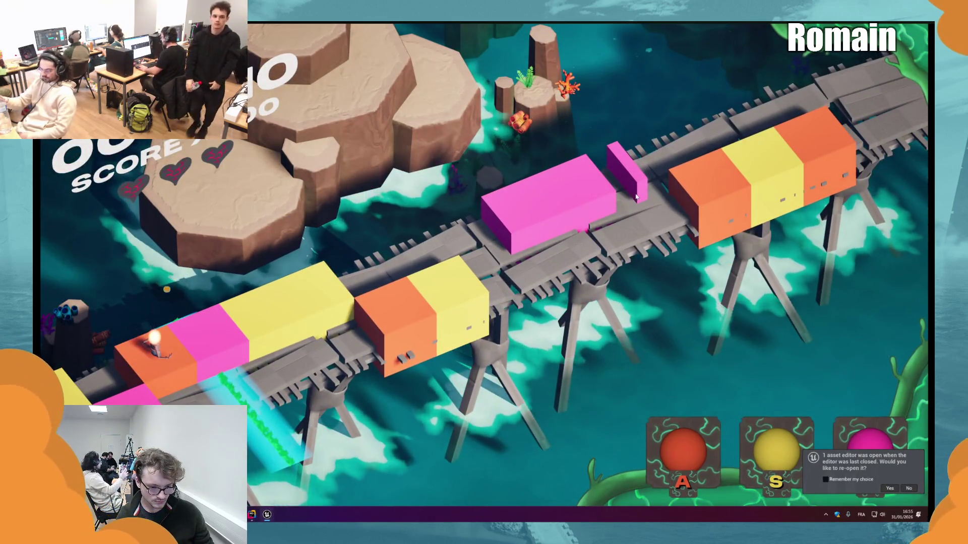
- End the Play In Editor session and return to editing the bridge level
{"action": "key", "text": "Escape"}
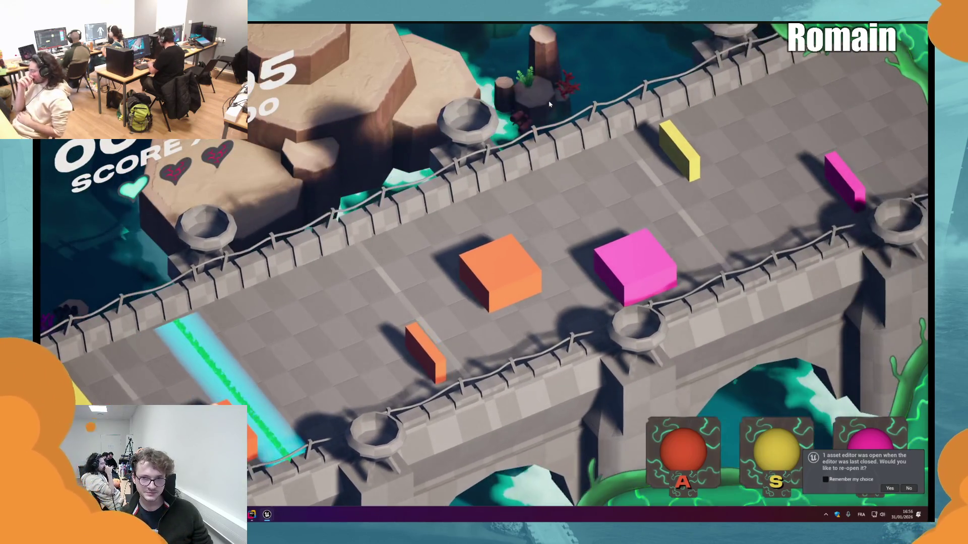
{"action": "key", "text": "Escape"}
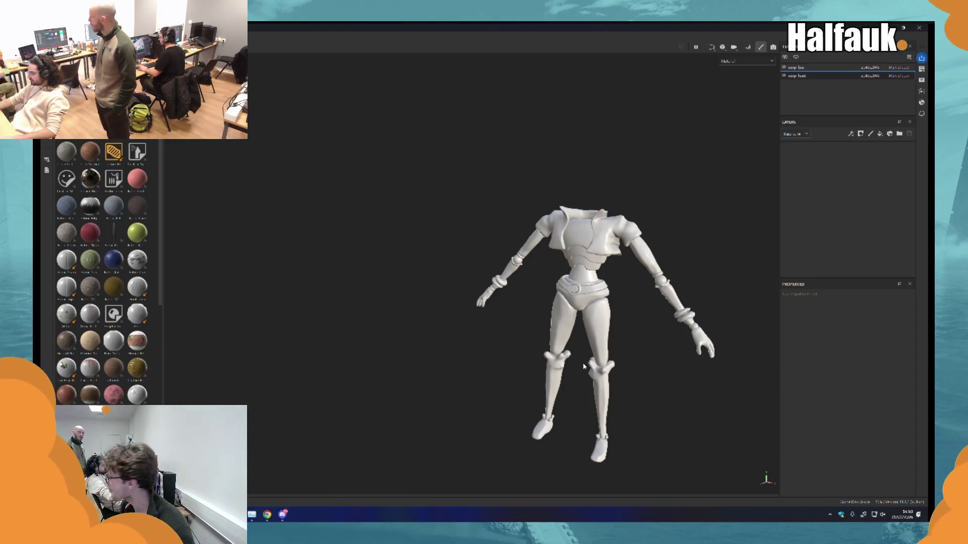
- Delete the paint layer from uvp bas and add a fill layer to uvp haut
{"action": "scroll", "coordinate": [670, 265], "scroll_direction": "up", "scroll_amount": 4}
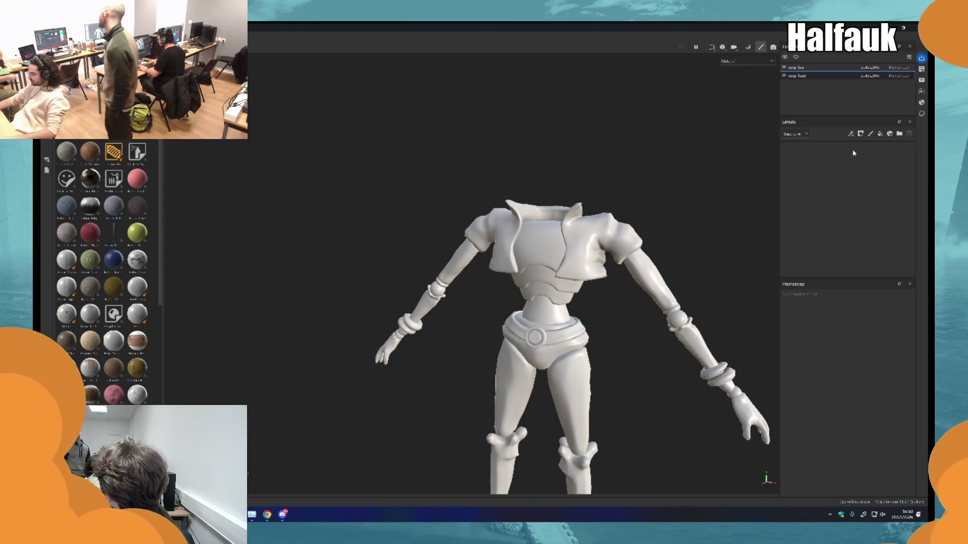
{"action": "left_click", "coordinate": [796, 68]}
{"action": "left_click", "coordinate": [796, 76]}
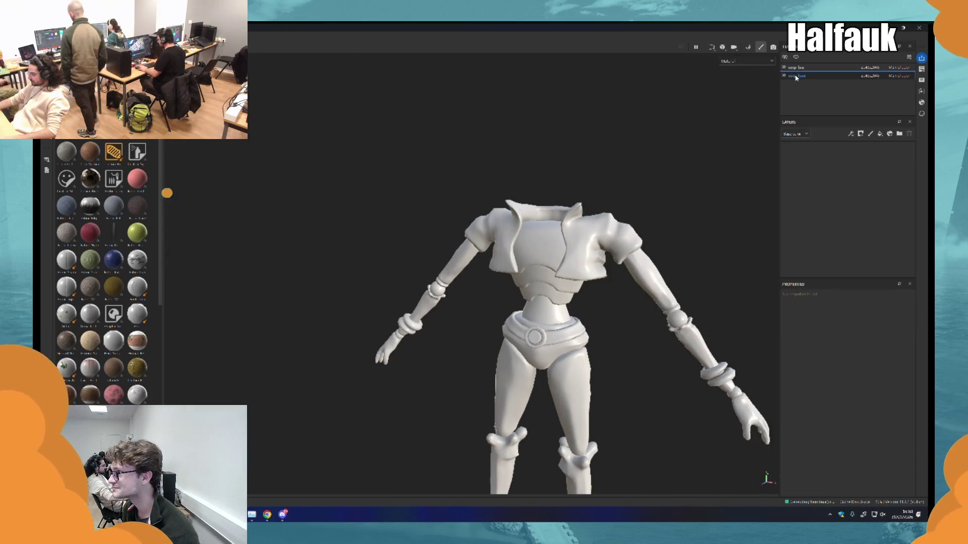
{"action": "left_click", "coordinate": [796, 67]}
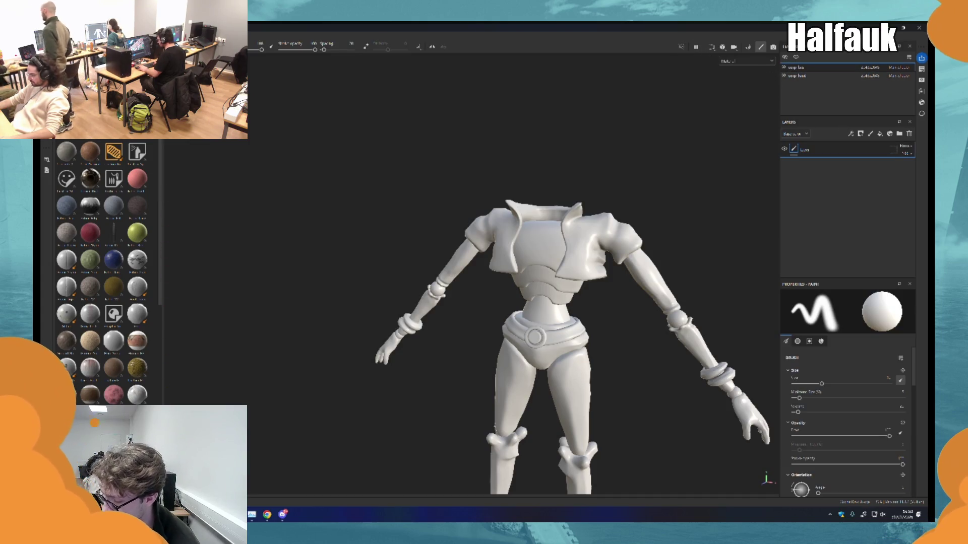
{"action": "key", "text": "Delete"}
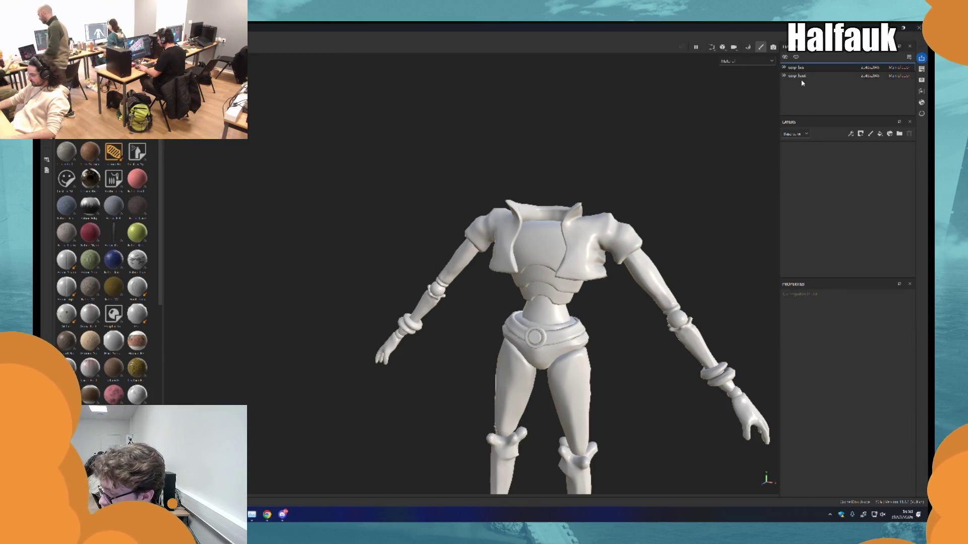
{"action": "left_click", "coordinate": [800, 76]}
{"action": "left_click", "coordinate": [880, 134]}
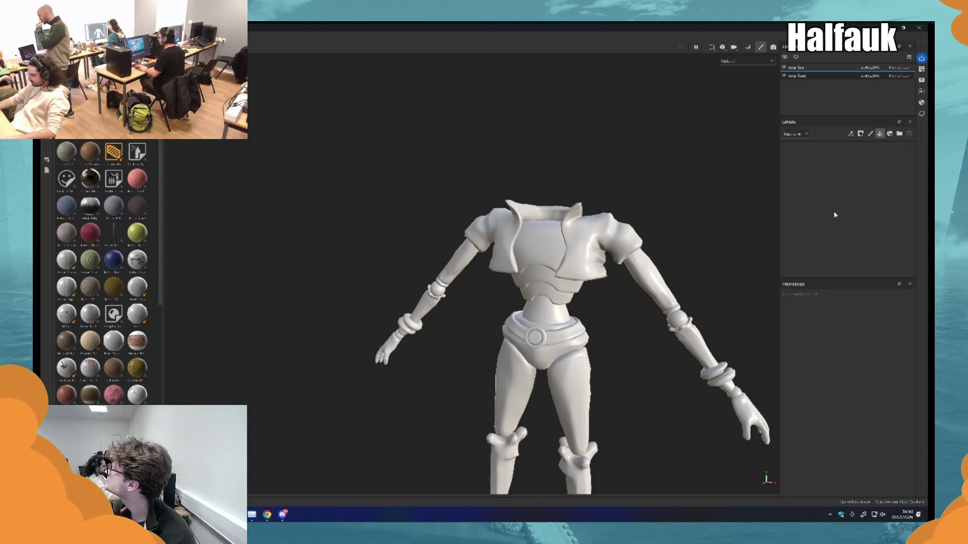
- Set the viewport to display only the Base color channel
{"action": "scroll", "coordinate": [845, 405], "scroll_direction": "down", "scroll_amount": 5}
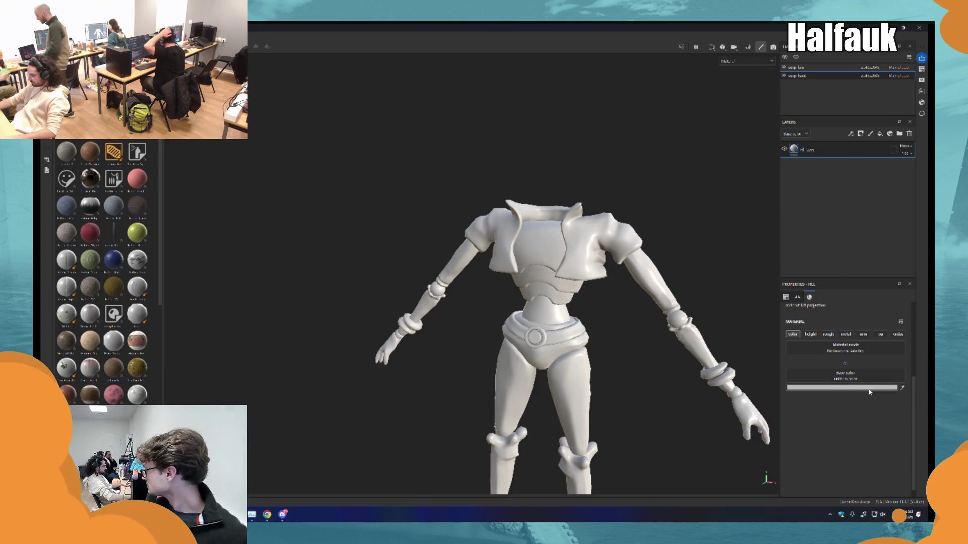
{"action": "left_click", "coordinate": [745, 61]}
{"action": "left_click", "coordinate": [735, 92]}
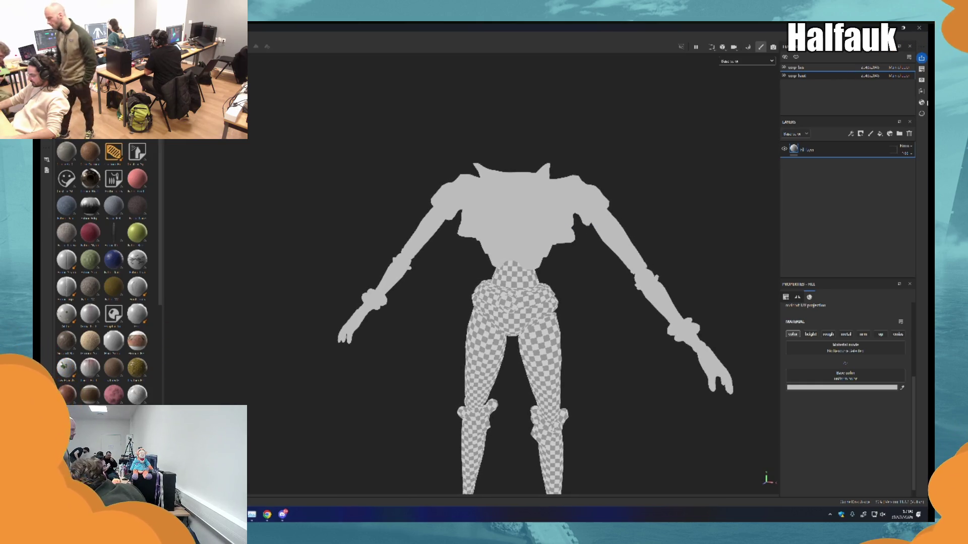
{"action": "left_click", "coordinate": [922, 70]}
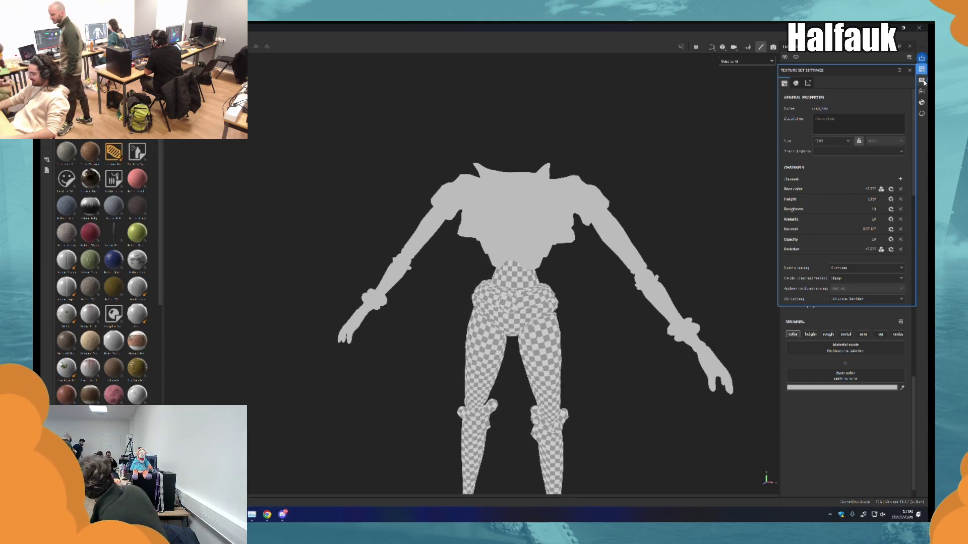
- Open Display Settings and return the viewport to full Material shading
{"action": "left_click", "coordinate": [923, 82]}
{"action": "left_click", "coordinate": [922, 69]}
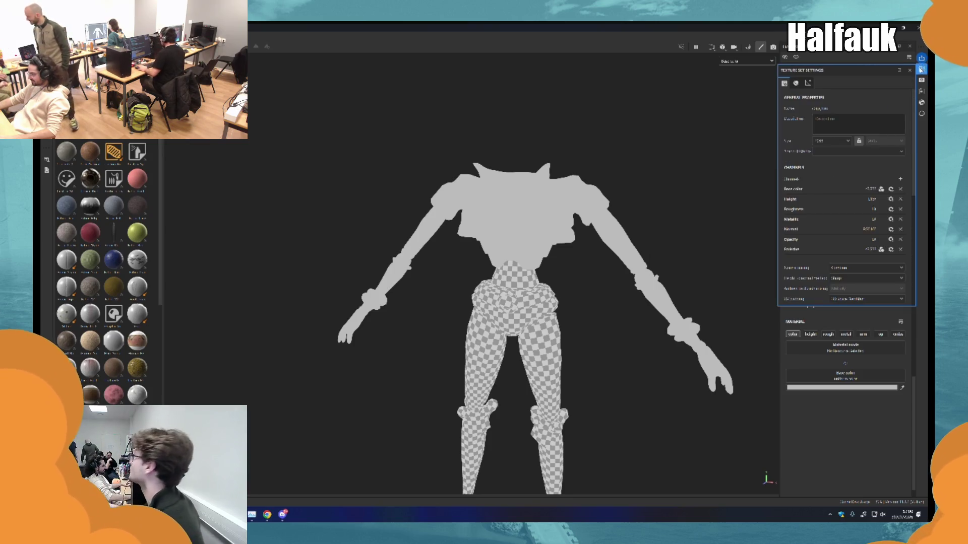
{"action": "left_click", "coordinate": [922, 80]}
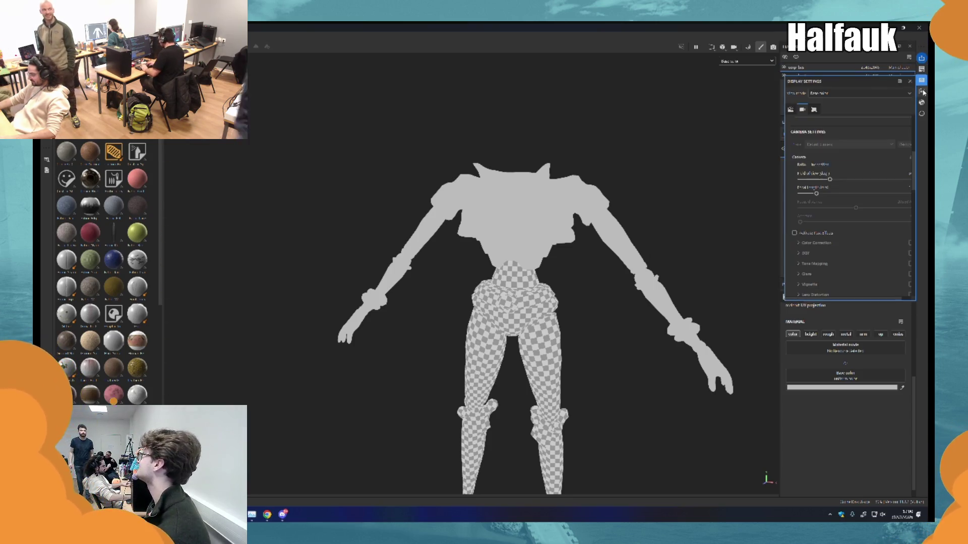
{"action": "scroll", "coordinate": [844, 149], "scroll_direction": "up", "scroll_amount": 5}
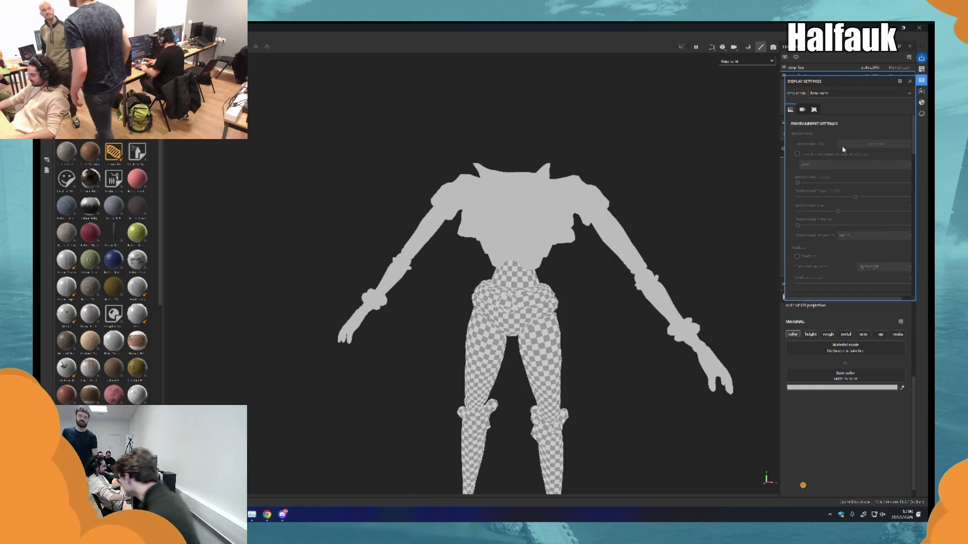
{"action": "left_click", "coordinate": [746, 61]}
- Apply a different studio environment map to the scene lighting
{"action": "left_click", "coordinate": [746, 77]}
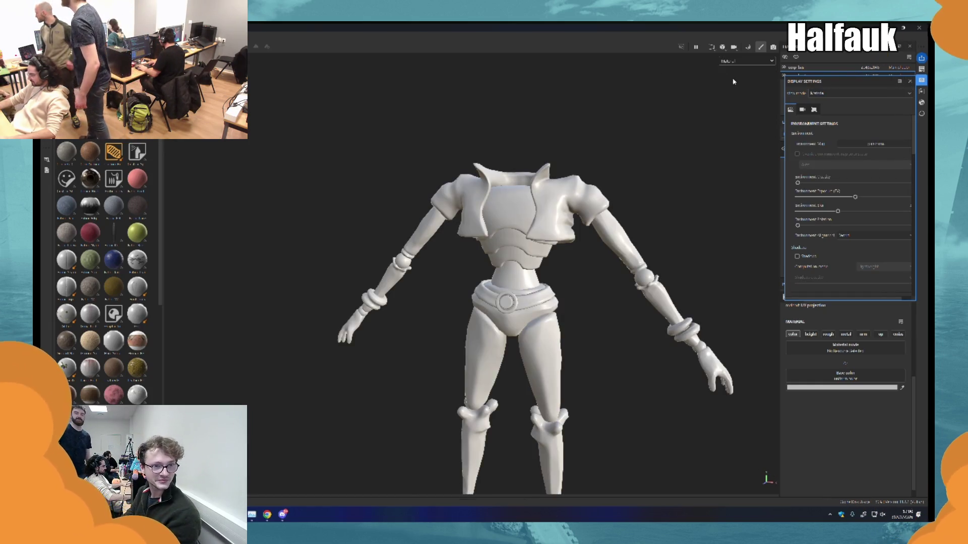
{"action": "left_click", "coordinate": [875, 144]}
{"action": "scroll", "coordinate": [855, 219], "scroll_direction": "down", "scroll_amount": 3}
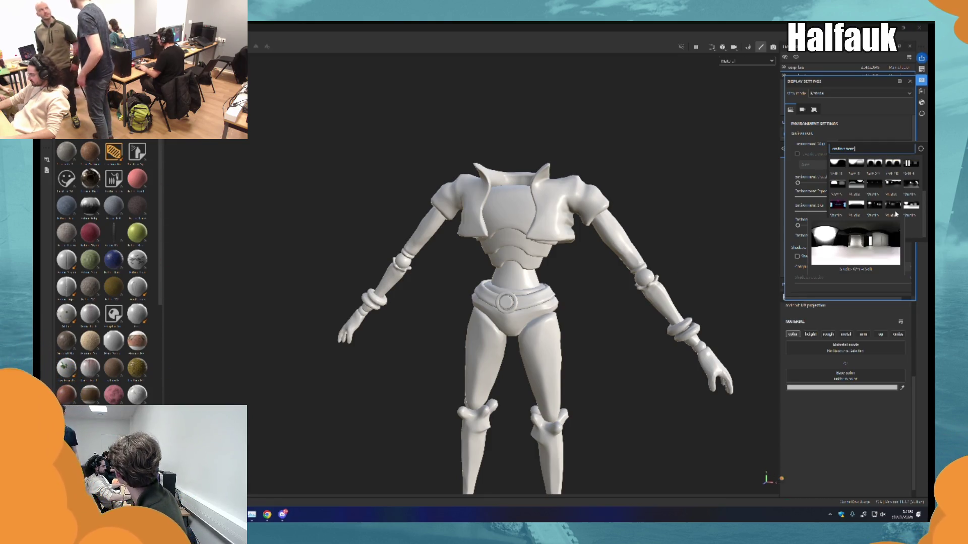
{"action": "mouse_move", "coordinate": [893, 212]}
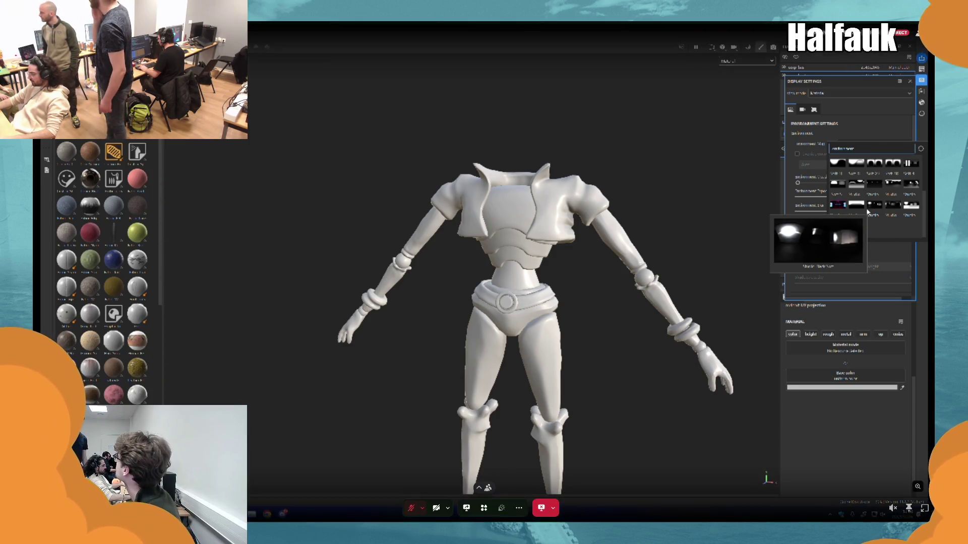
{"action": "mouse_move", "coordinate": [894, 188]}
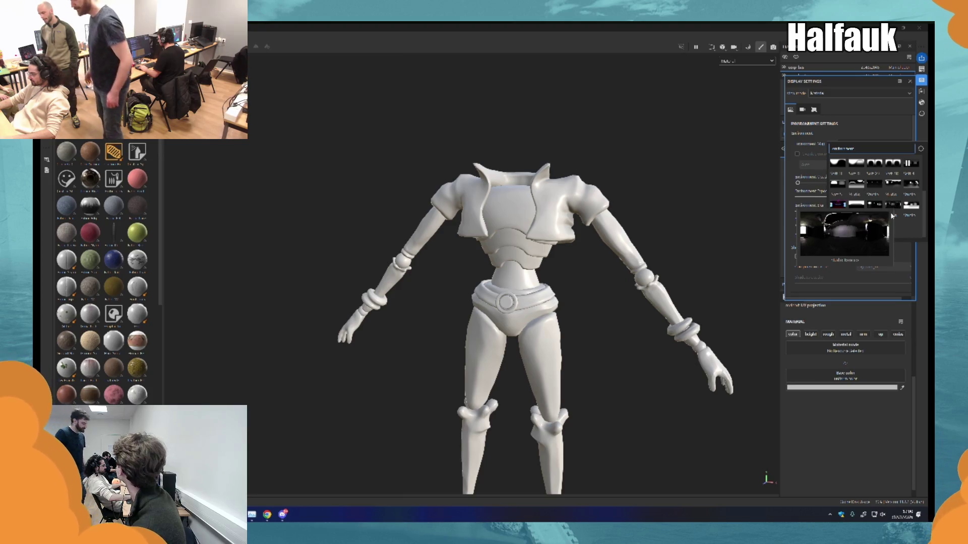
{"action": "left_click", "coordinate": [893, 208]}
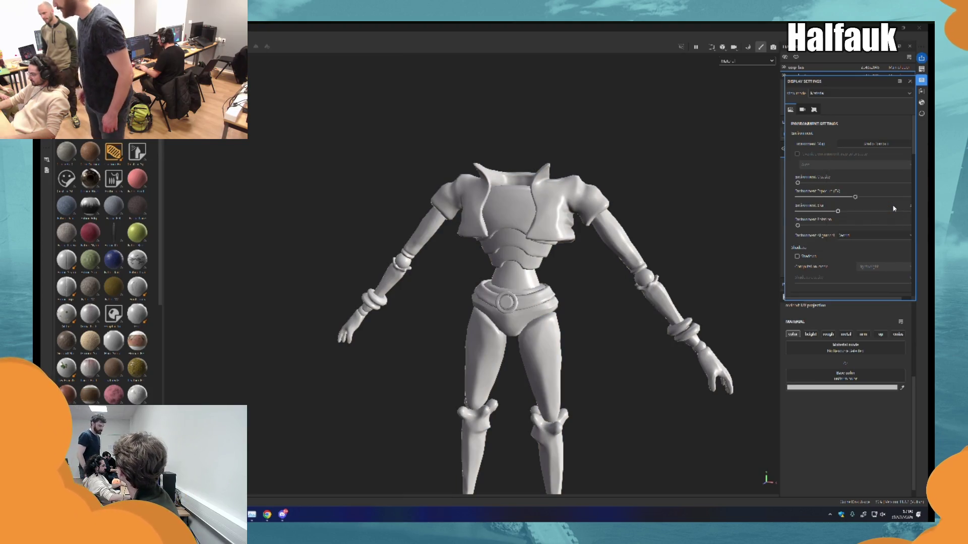
{"action": "mouse_move", "coordinate": [615, 281]}
{"action": "left_mouse_down"}
{"action": "mouse_move", "coordinate": [713, 287]}
{"action": "mouse_move", "coordinate": [651, 270]}
{"action": "left_mouse_up"}
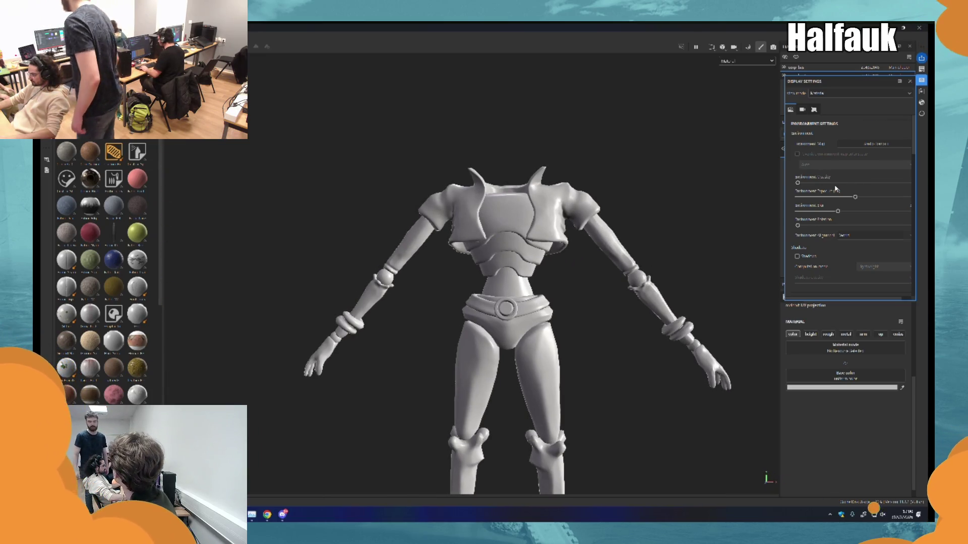
- Lower the camera Field of view slider to narrow the view
{"action": "scroll", "coordinate": [852, 202], "scroll_direction": "down", "scroll_amount": 3}
{"action": "scroll", "coordinate": [861, 230], "scroll_direction": "down", "scroll_amount": 1}
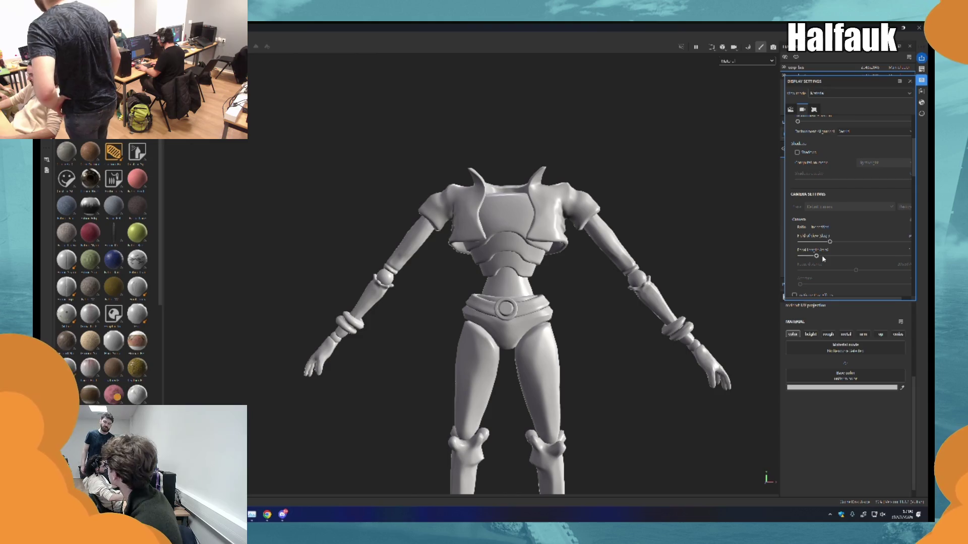
{"action": "left_click_drag", "start_coordinate": [829, 242], "coordinate": [831, 243]}
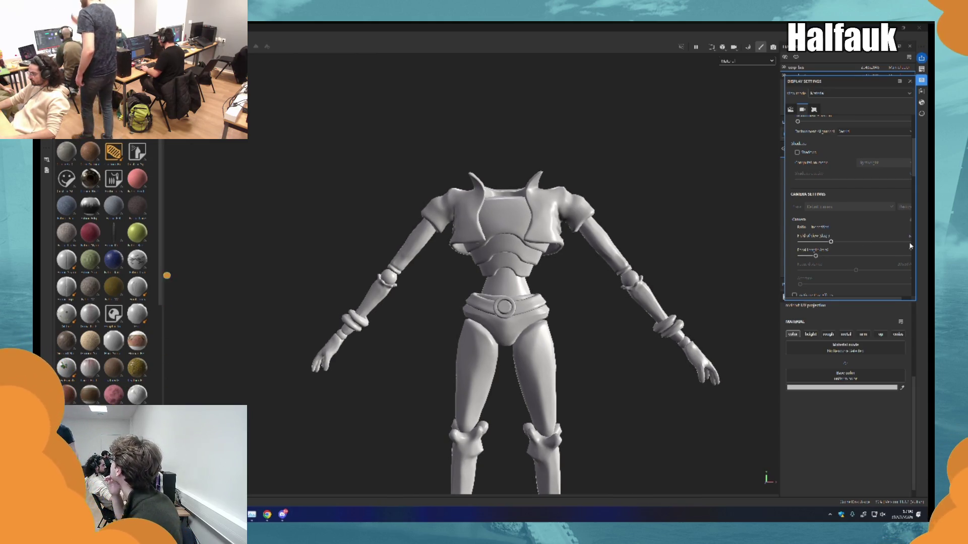
{"action": "scroll", "coordinate": [910, 242], "scroll_direction": "down", "scroll_amount": 3}
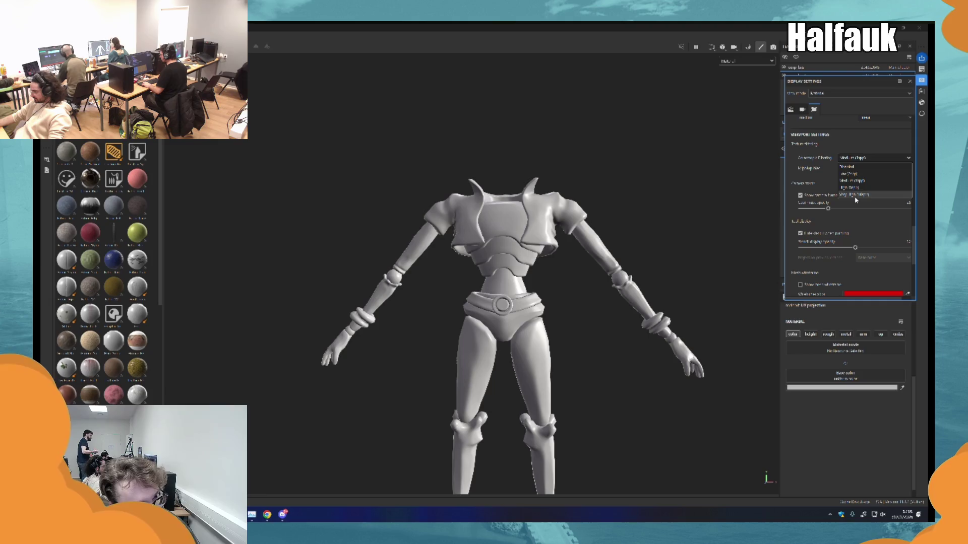
- Lower the anisotropic filtering level and leave the mipmap bias unchanged
{"action": "left_click", "coordinate": [855, 196]}
{"action": "left_click", "coordinate": [851, 159]}
{"action": "left_click", "coordinate": [852, 180]}
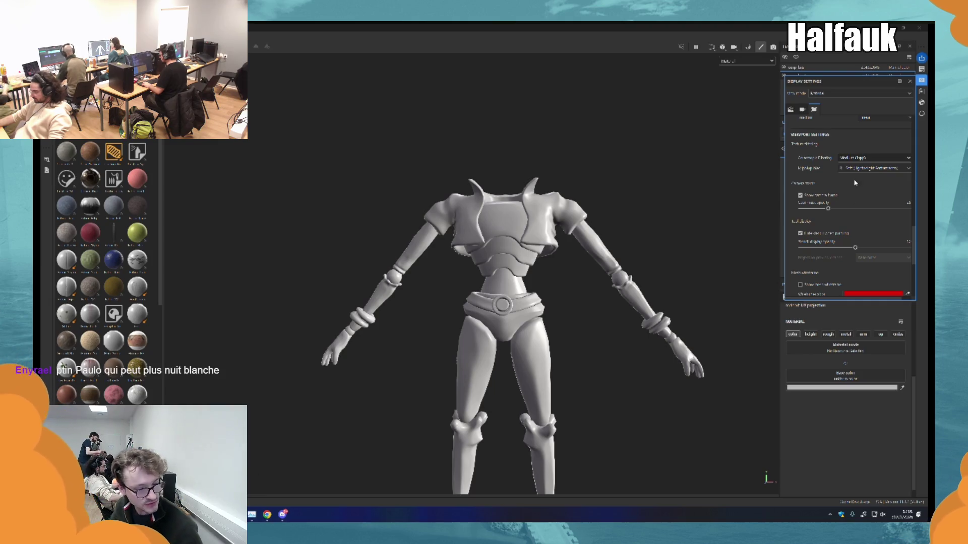
{"action": "left_click", "coordinate": [851, 169]}
{"action": "left_click", "coordinate": [851, 171]}
{"action": "scroll", "coordinate": [870, 187], "scroll_direction": "up", "scroll_amount": 3}
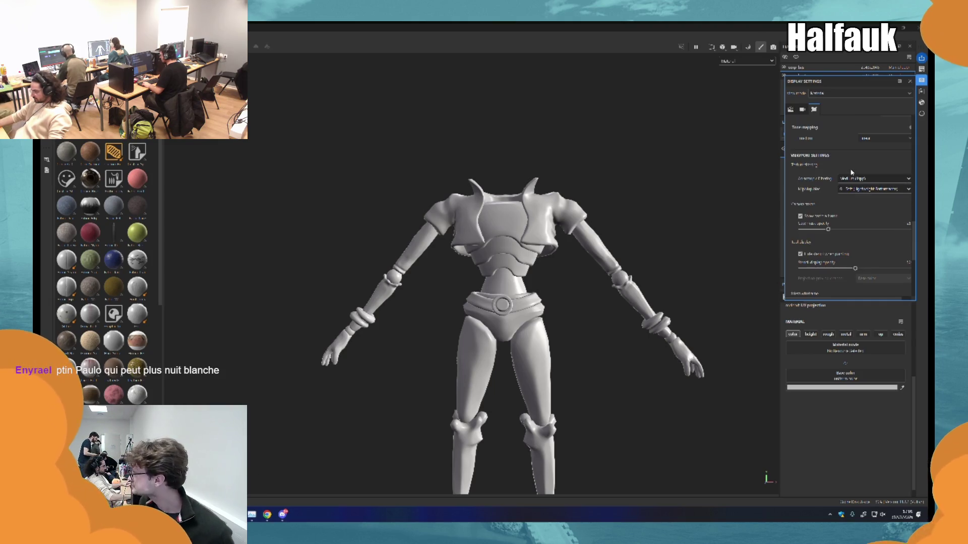
{"action": "scroll", "coordinate": [869, 187], "scroll_direction": "up", "scroll_amount": 2}
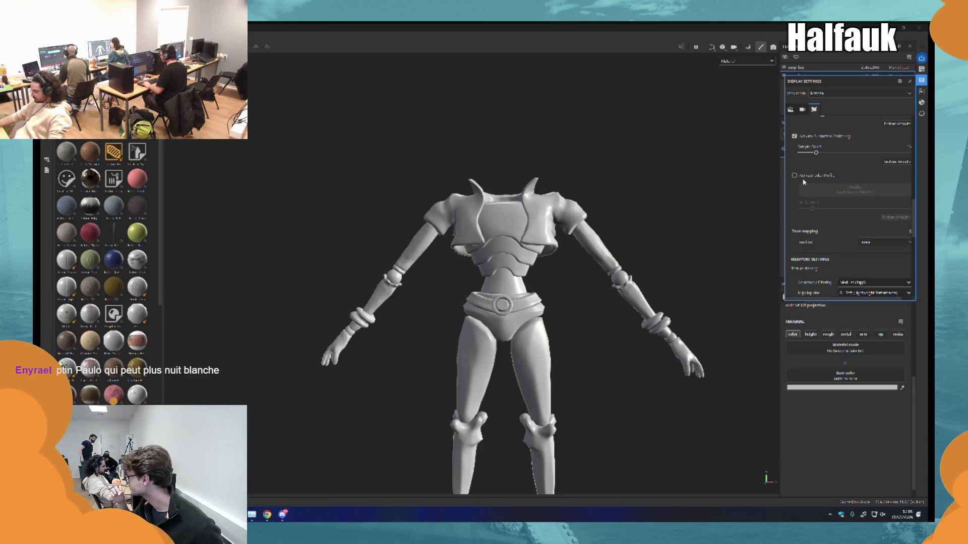
{"action": "scroll", "coordinate": [820, 183], "scroll_direction": "up", "scroll_amount": 1}
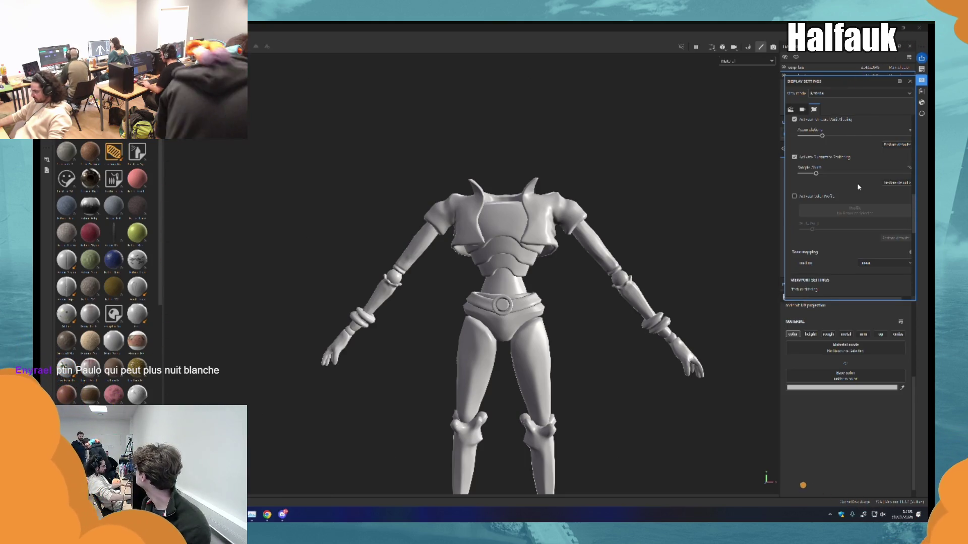
{"action": "scroll", "coordinate": [857, 187], "scroll_direction": "up", "scroll_amount": 3}
{"action": "scroll", "coordinate": [831, 183], "scroll_direction": "up", "scroll_amount": 4}
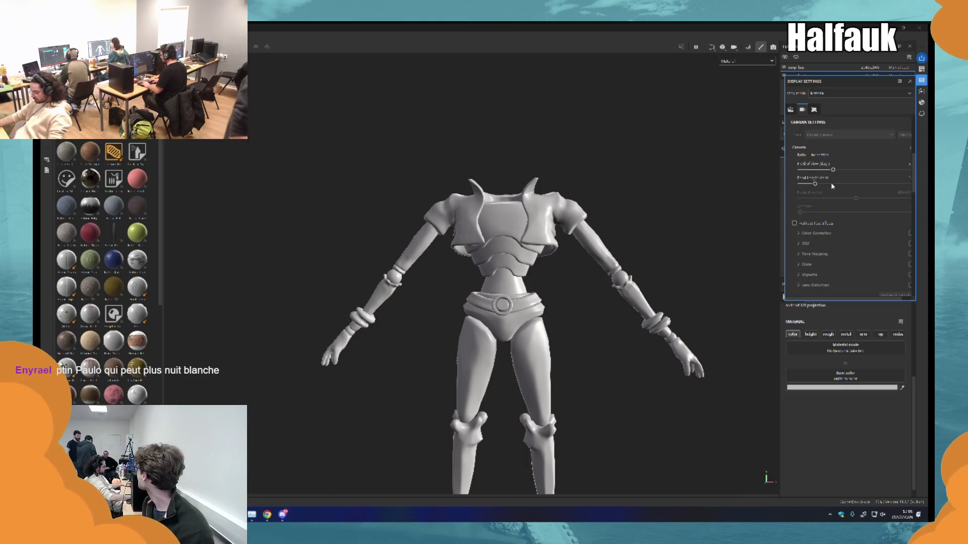
{"action": "scroll", "coordinate": [832, 181], "scroll_direction": "up", "scroll_amount": 3}
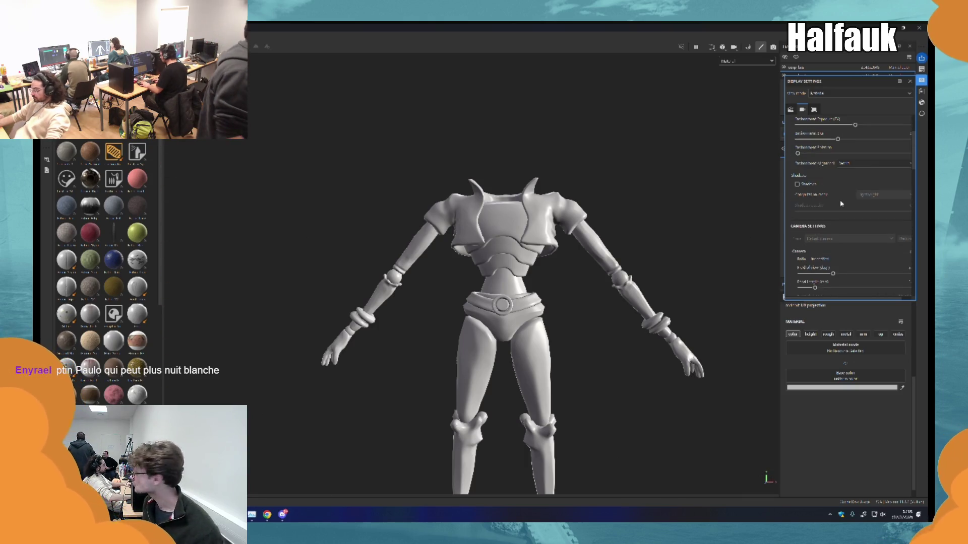
- Turn on cast shadows and turn down the Shadows slider in the viewer display options
{"action": "left_click", "coordinate": [806, 185]}
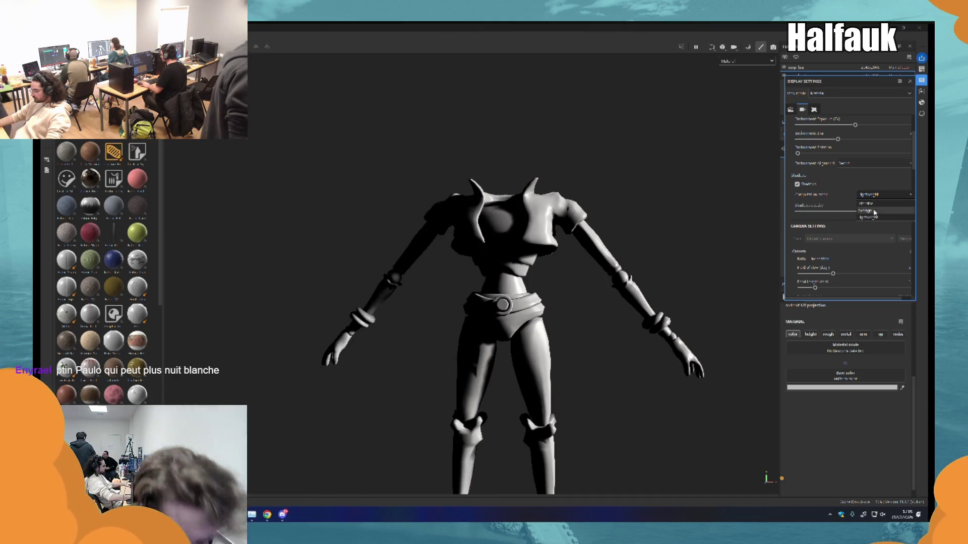
{"action": "scroll", "coordinate": [877, 221], "scroll_direction": "down", "scroll_amount": 6}
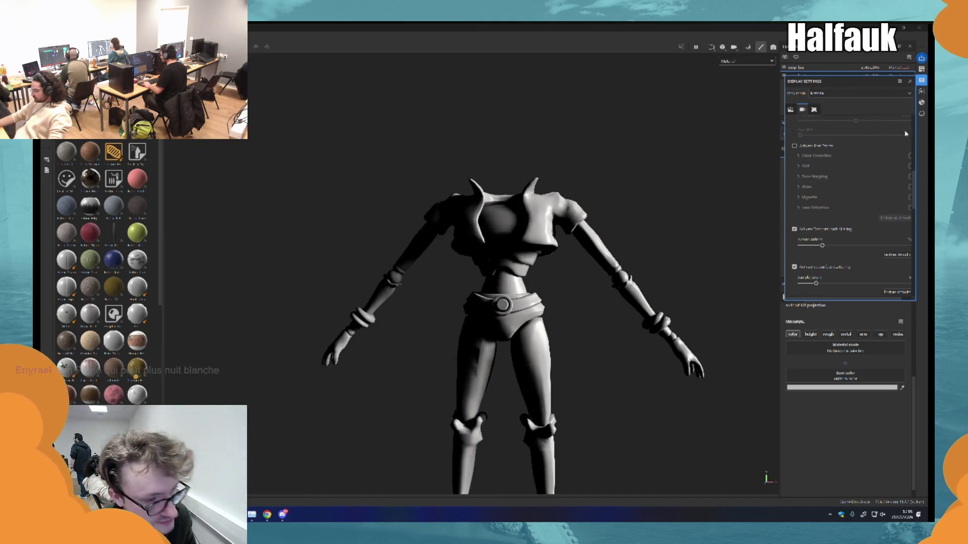
{"action": "left_click_drag", "start_coordinate": [872, 299], "coordinate": [890, 301]}
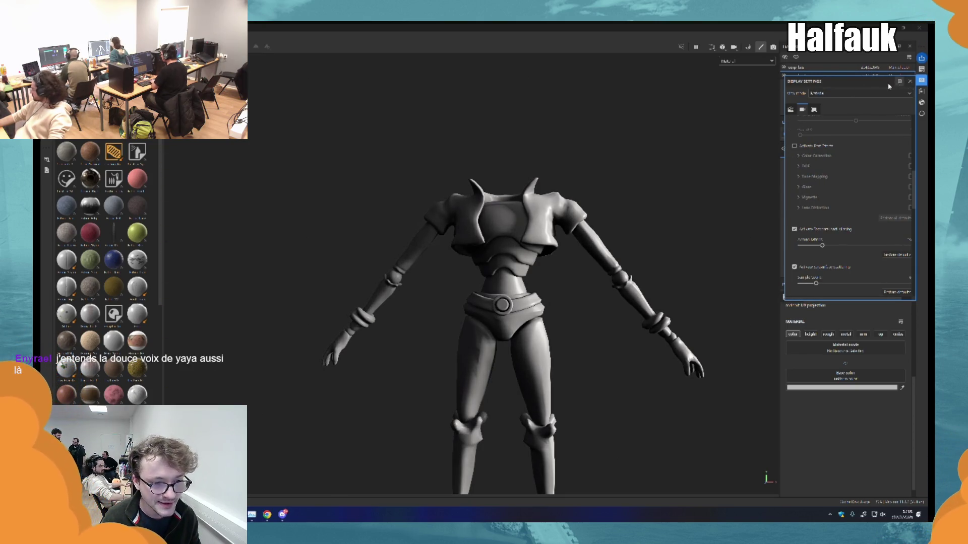
{"action": "left_click", "coordinate": [813, 109]}
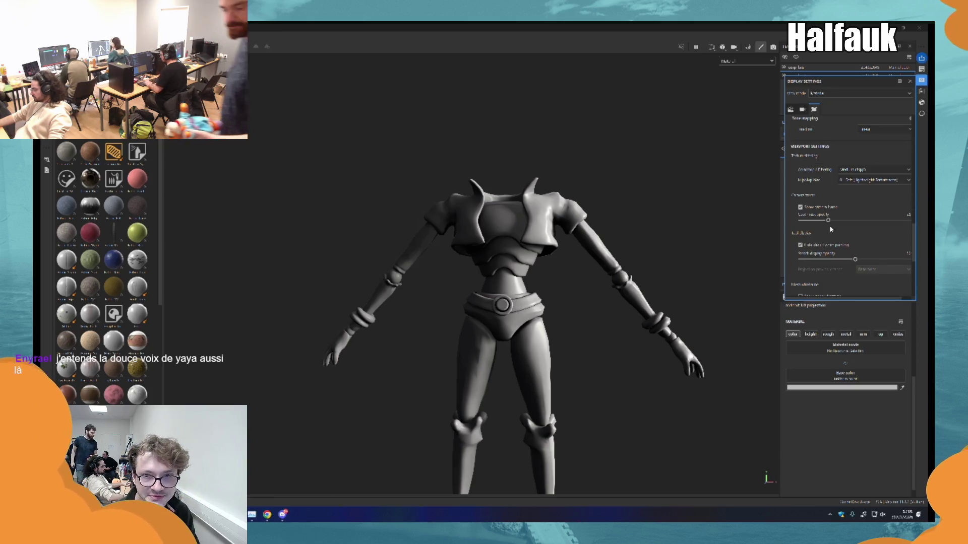
{"action": "scroll", "coordinate": [850, 240], "scroll_direction": "up", "scroll_amount": 5}
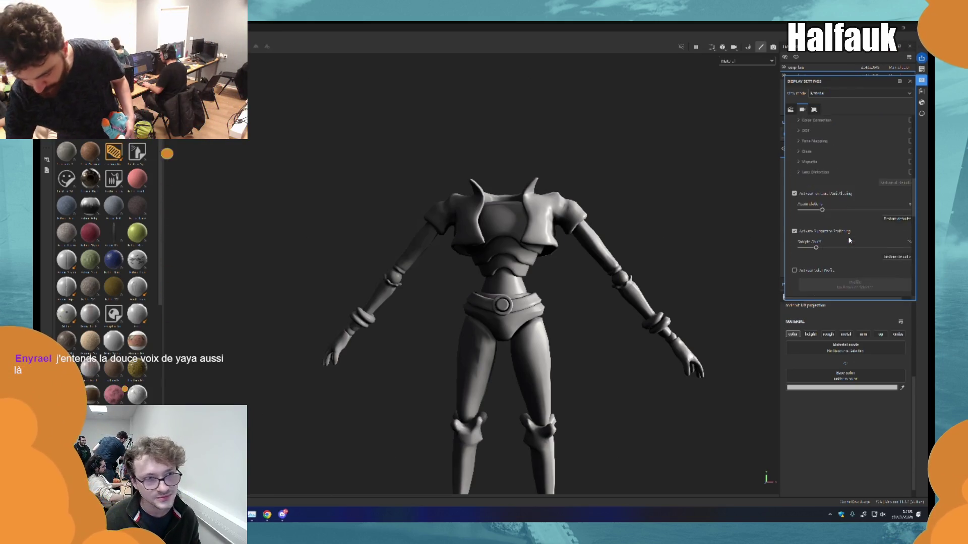
{"action": "scroll", "coordinate": [834, 189], "scroll_direction": "up", "scroll_amount": 2}
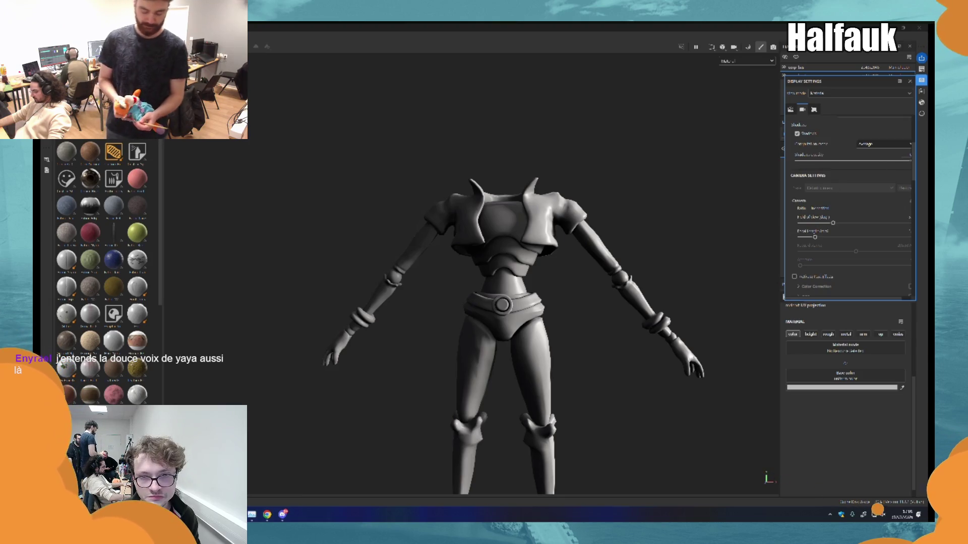
{"action": "left_click_drag", "start_coordinate": [909, 154], "coordinate": [855, 160]}
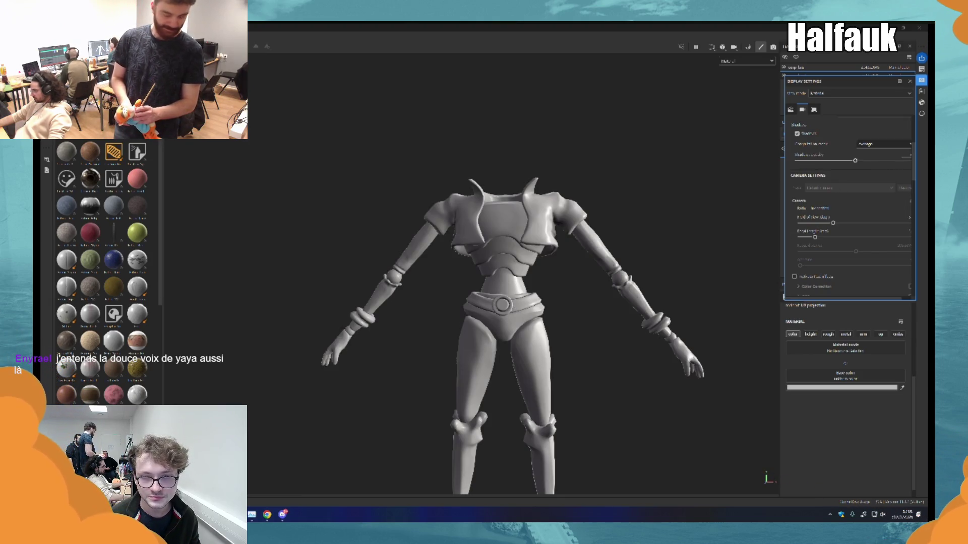
{"action": "scroll", "coordinate": [844, 190], "scroll_direction": "up", "scroll_amount": 6}
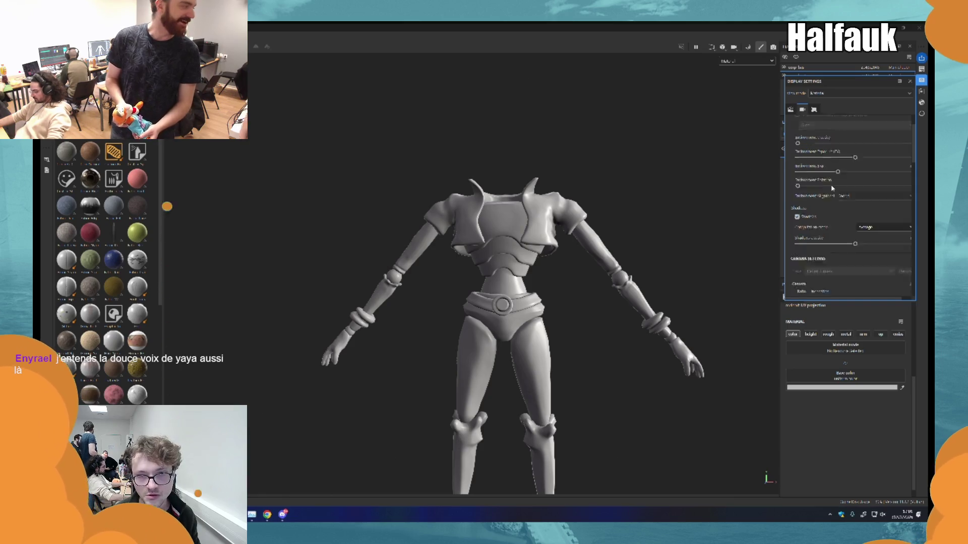
- Choose a different Texture quality level in Shader Settings
{"action": "left_click", "coordinate": [921, 103]}
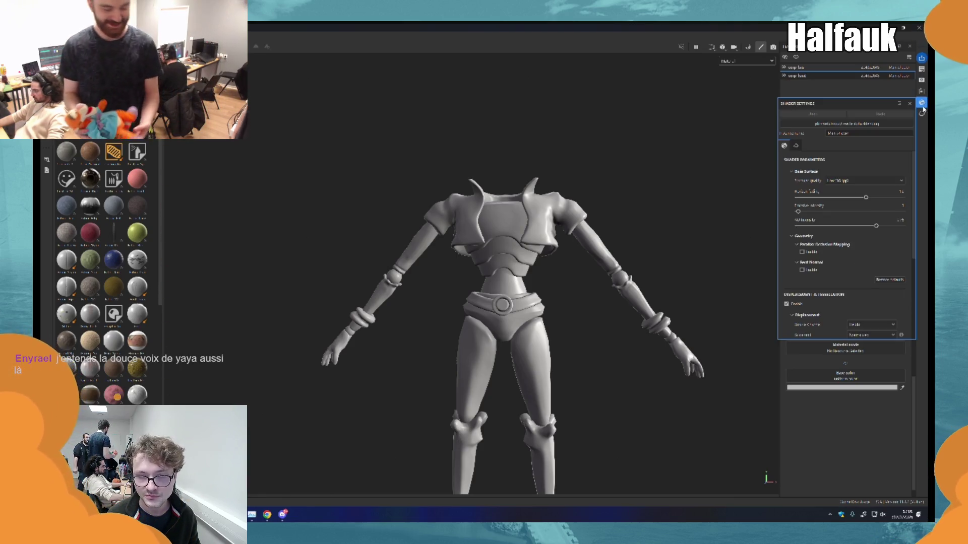
{"action": "left_click", "coordinate": [850, 180]}
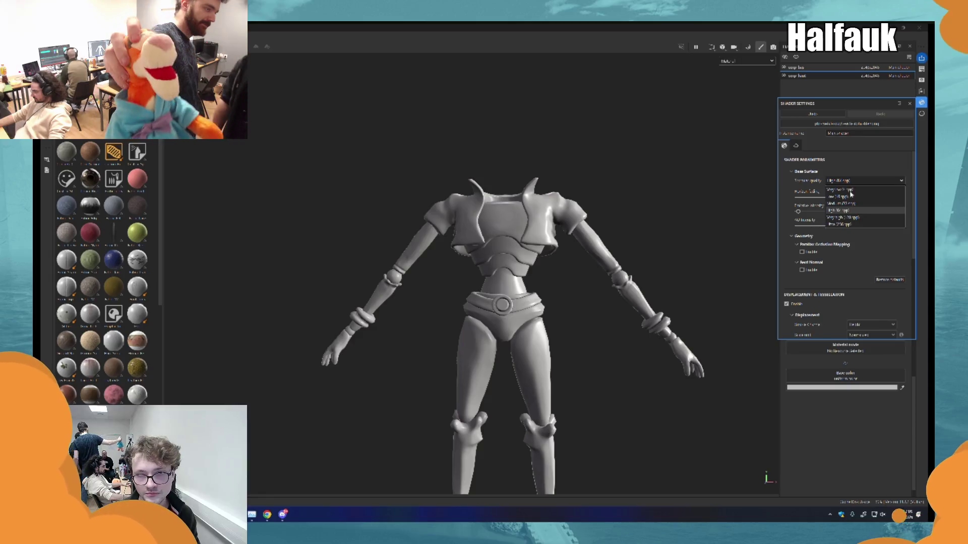
{"action": "left_click", "coordinate": [851, 218]}
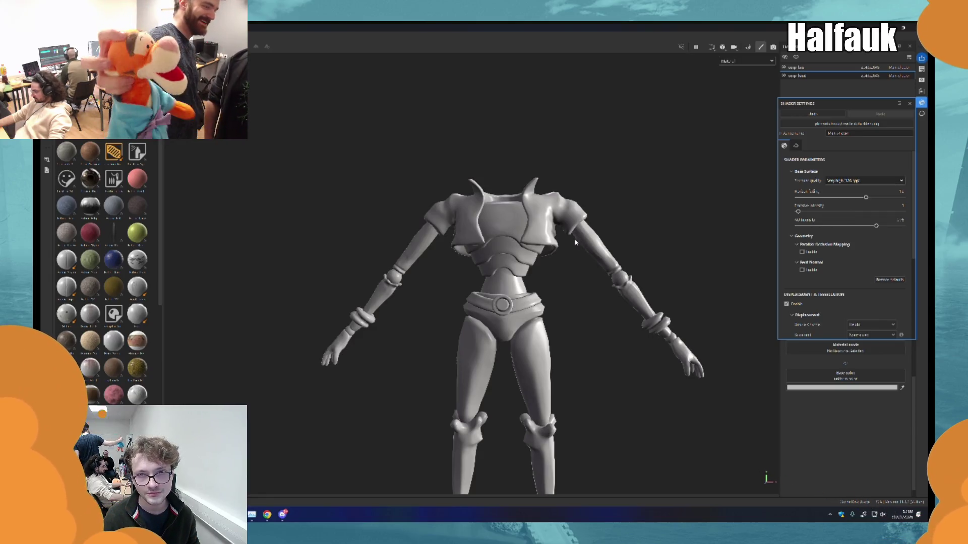
{"action": "scroll", "coordinate": [576, 243], "scroll_direction": "up", "scroll_amount": 5}
{"action": "mouse_move", "coordinate": [577, 257]}
{"action": "left_mouse_down"}
{"action": "mouse_move", "coordinate": [408, 333]}
{"action": "mouse_move", "coordinate": [603, 268]}
{"action": "mouse_move", "coordinate": [494, 240]}
{"action": "left_mouse_up"}
{"action": "scroll", "coordinate": [494, 240], "scroll_direction": "down", "scroll_amount": 5}
- Switch the viewport to show only the Base color channel
{"action": "left_click", "coordinate": [746, 60]}
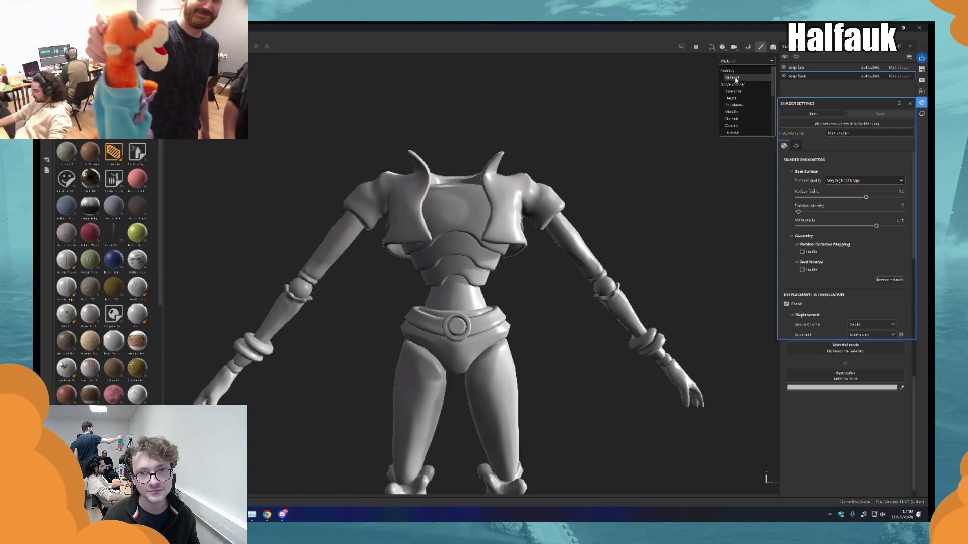
{"action": "left_click", "coordinate": [739, 92]}
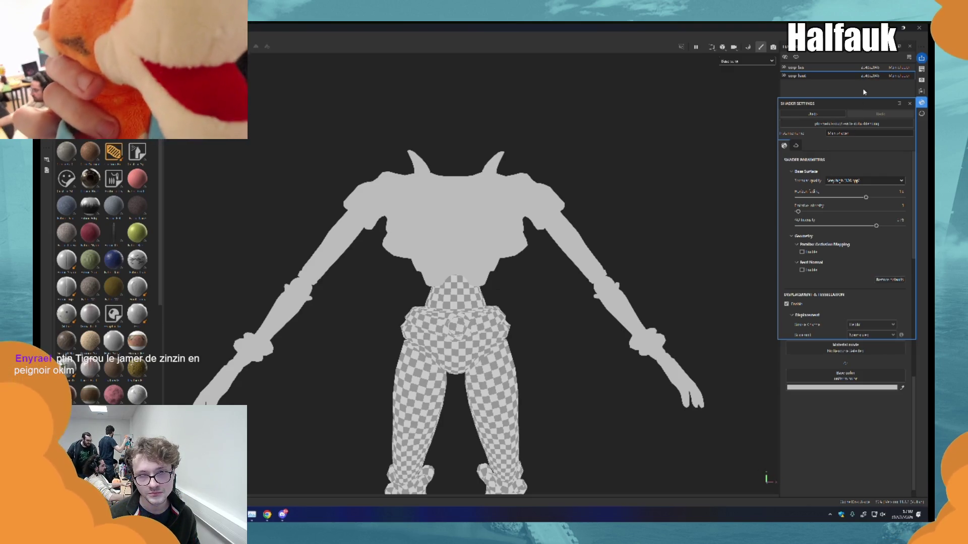
{"action": "left_click", "coordinate": [910, 104]}
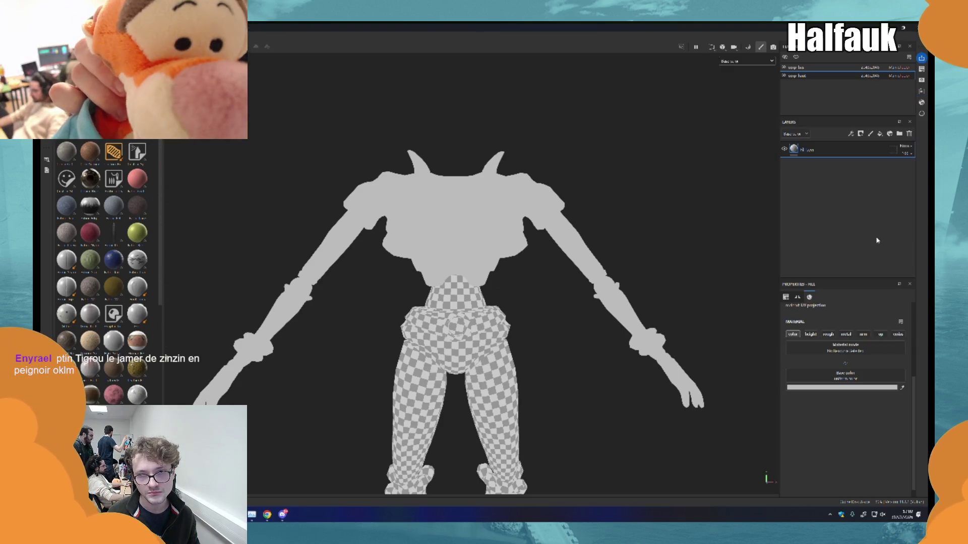
- Put the fill layer in a new folder masked to exclude jacket, torso, bracelets and elbows
{"action": "left_click", "coordinate": [899, 134]}
{"action": "left_click_drag", "start_coordinate": [831, 166], "coordinate": [822, 150]}
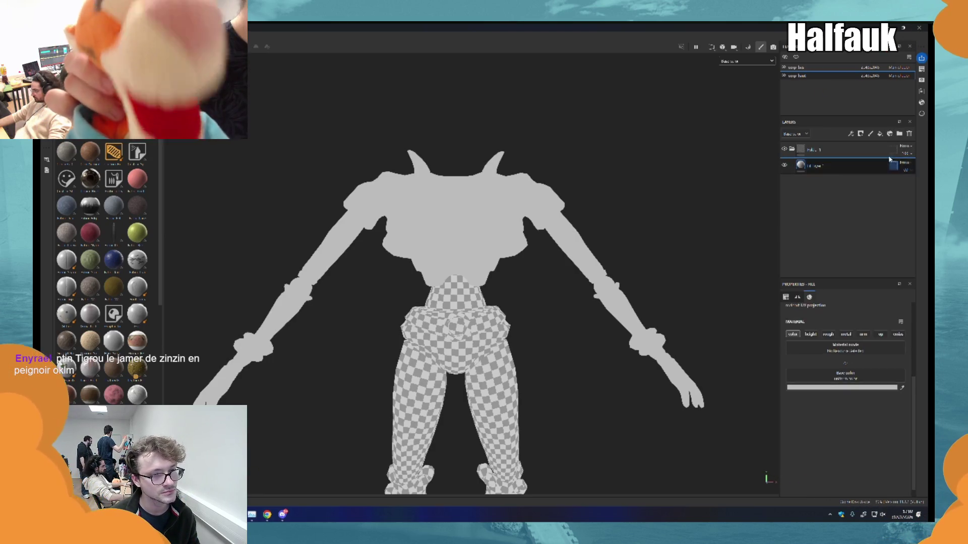
{"action": "left_click", "coordinate": [801, 149]}
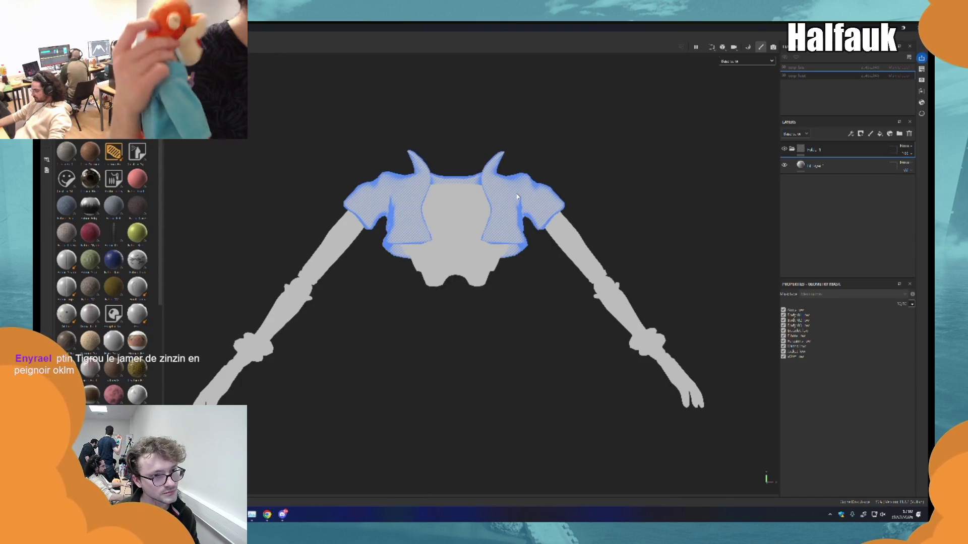
{"action": "left_click", "coordinate": [517, 197]}
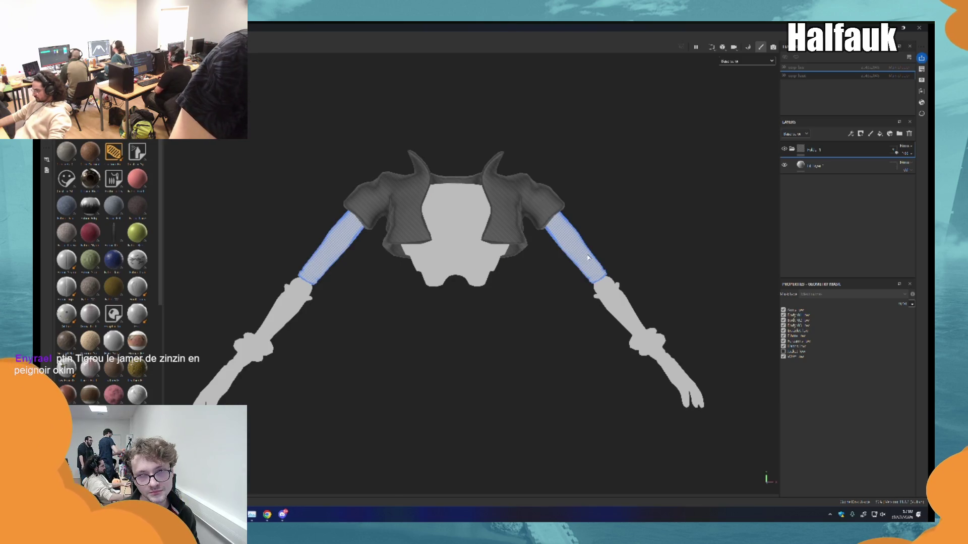
{"action": "left_click", "coordinate": [445, 221]}
{"action": "left_click", "coordinate": [648, 343]}
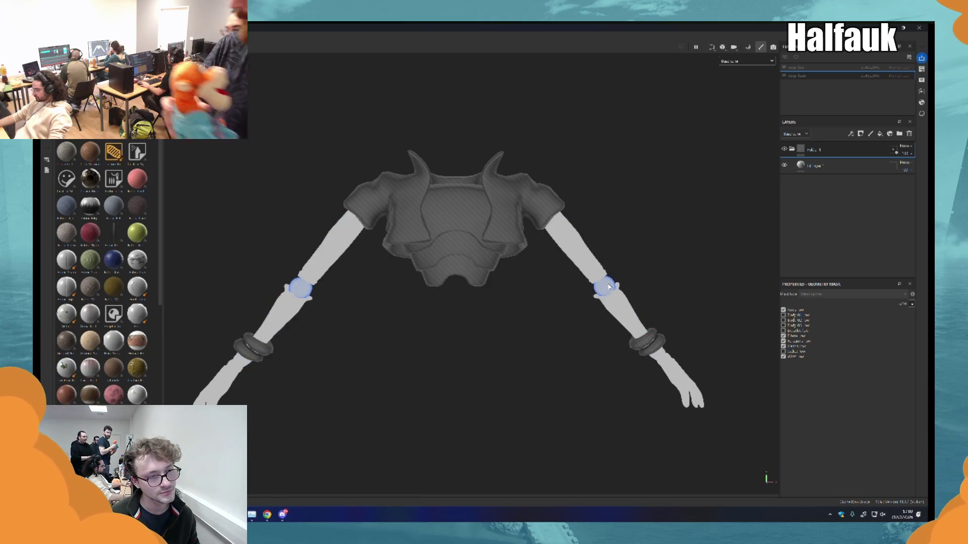
{"action": "left_click", "coordinate": [609, 287]}
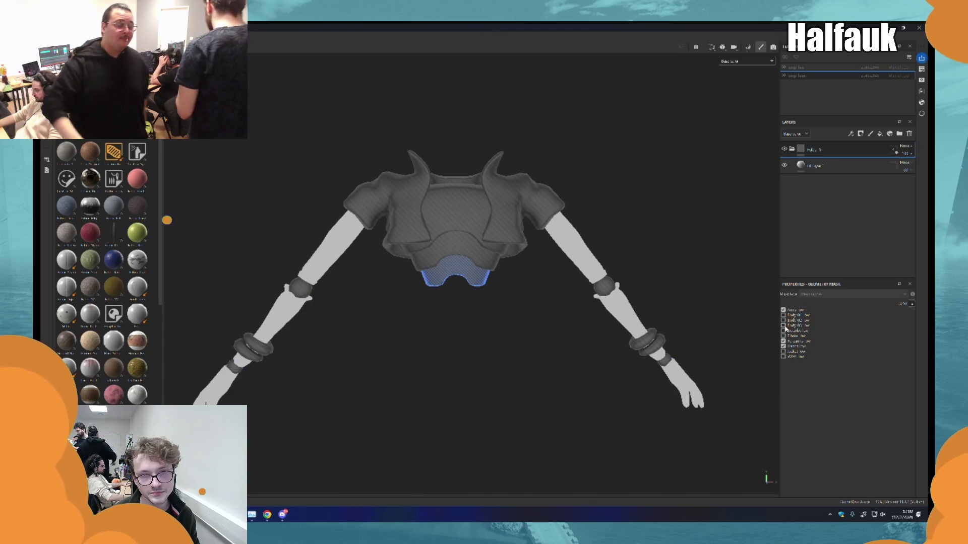
- Rename the folder to Arms and create another new folder above it
{"action": "left_click", "coordinate": [797, 151]}
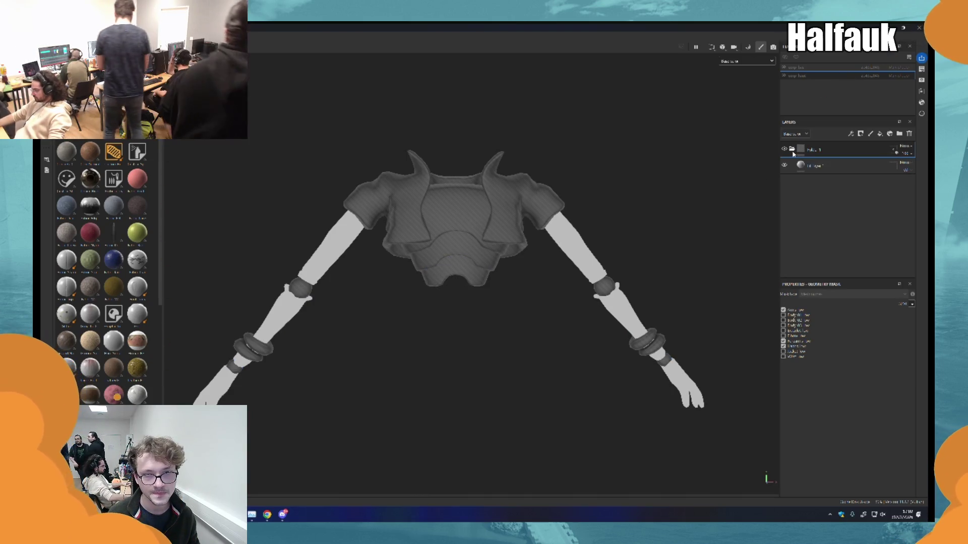
{"action": "left_click", "coordinate": [791, 149]}
{"action": "double_click", "coordinate": [814, 149]}
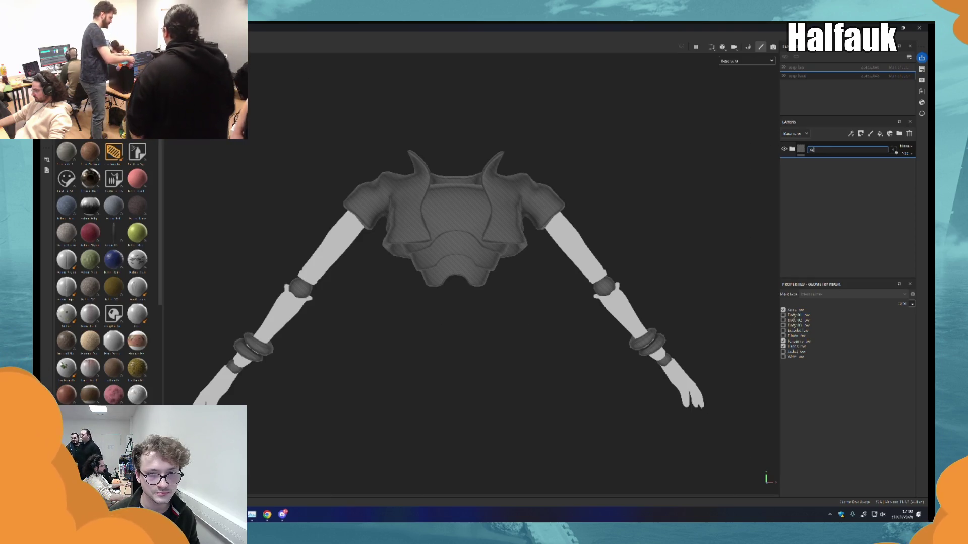
{"action": "key", "text": "Return"}
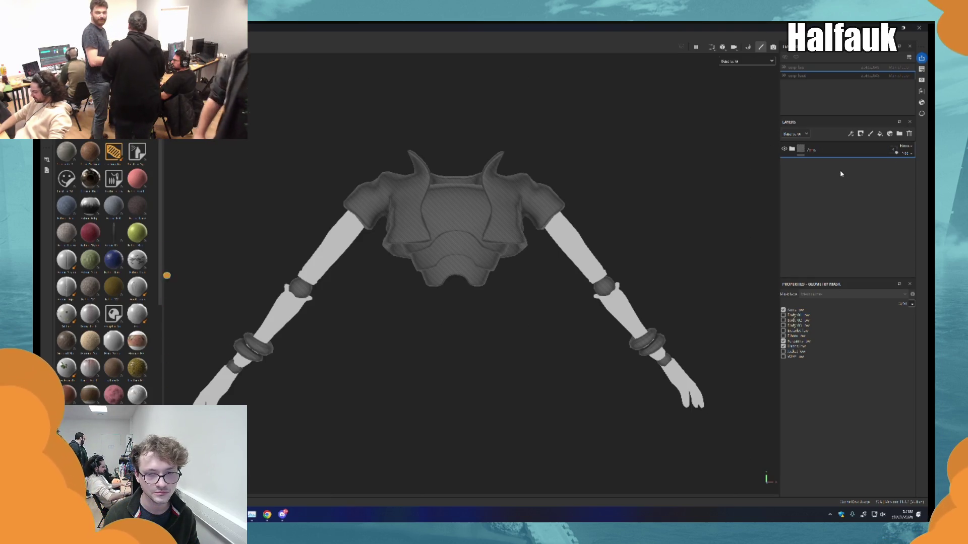
{"action": "left_click", "coordinate": [899, 133]}
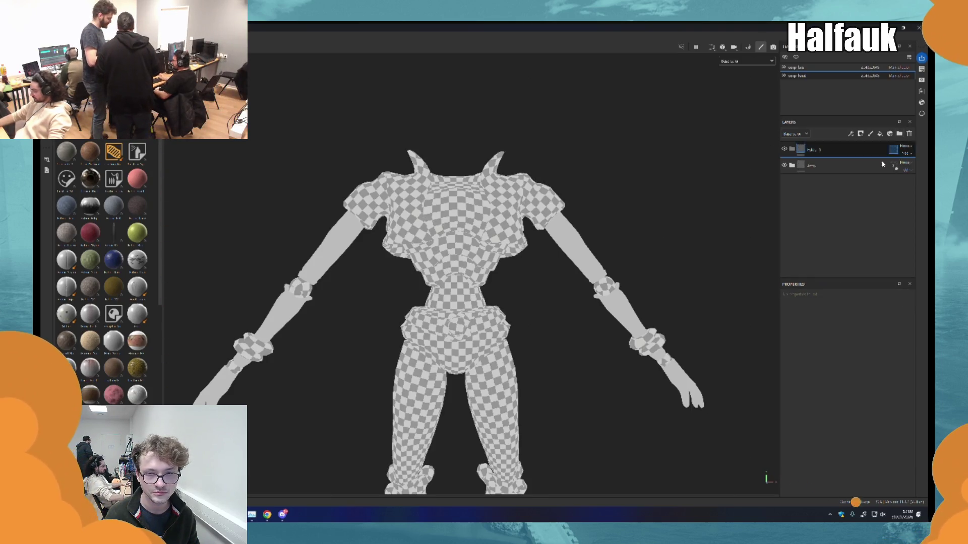
- Hide Arms and give the new folder a geometry mask of only the wrist band and elbows
{"action": "left_click", "coordinate": [784, 167]}
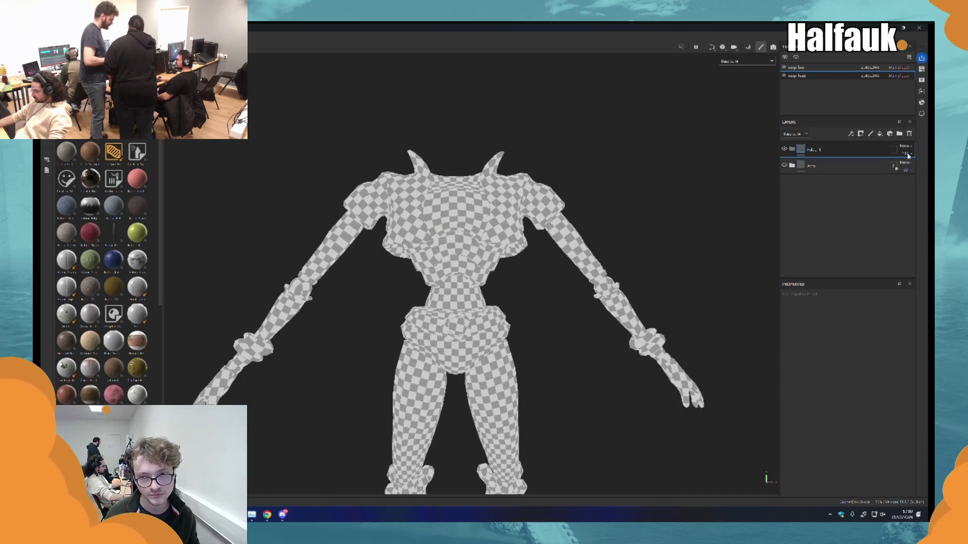
{"action": "left_click", "coordinate": [891, 151]}
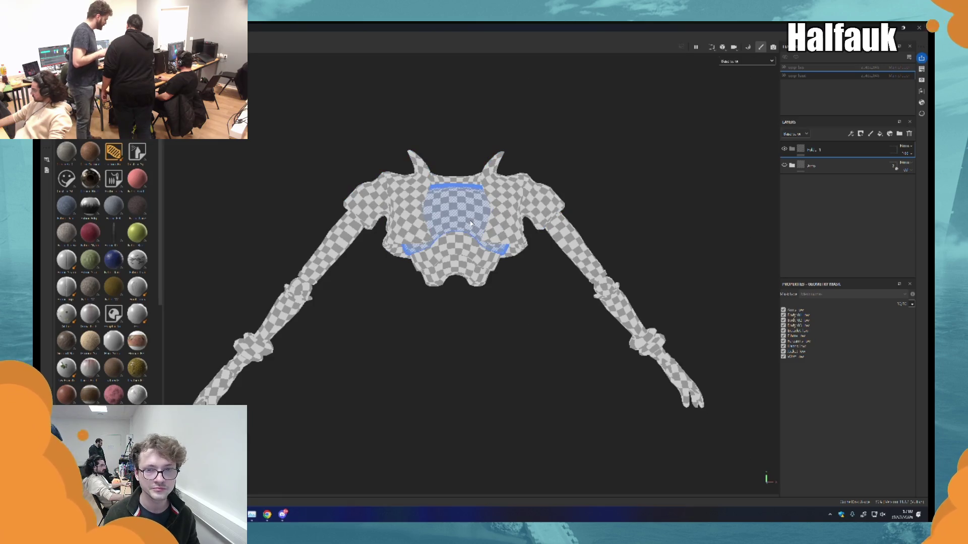
{"action": "left_click", "coordinate": [610, 290]}
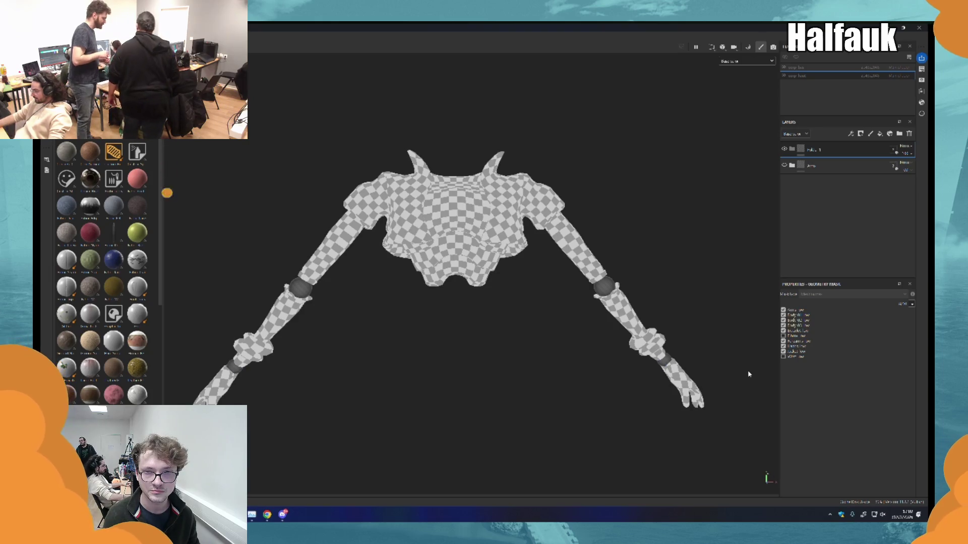
{"action": "key", "text": "ctrl+z"}
{"action": "key", "text": "ctrl+z"}
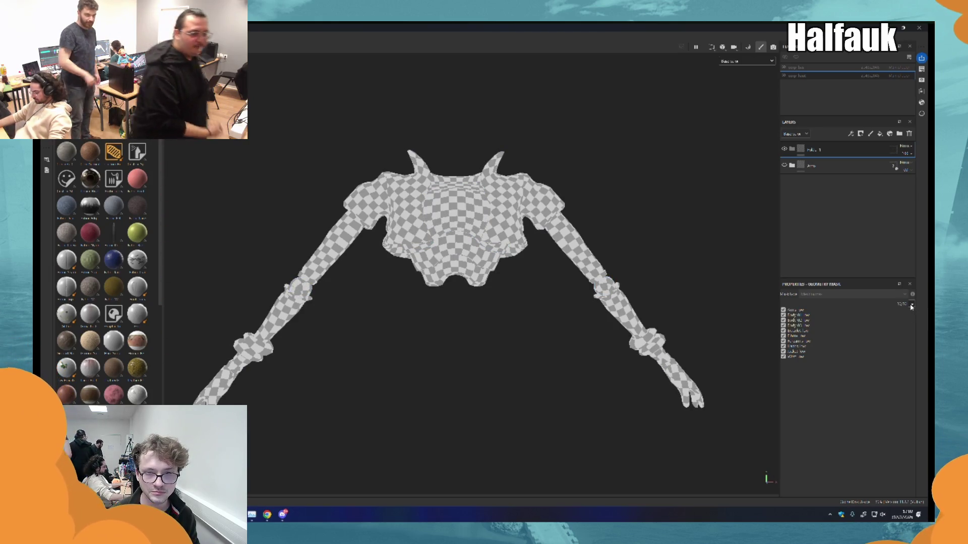
{"action": "left_click", "coordinate": [912, 304]}
{"action": "left_click", "coordinate": [913, 328]}
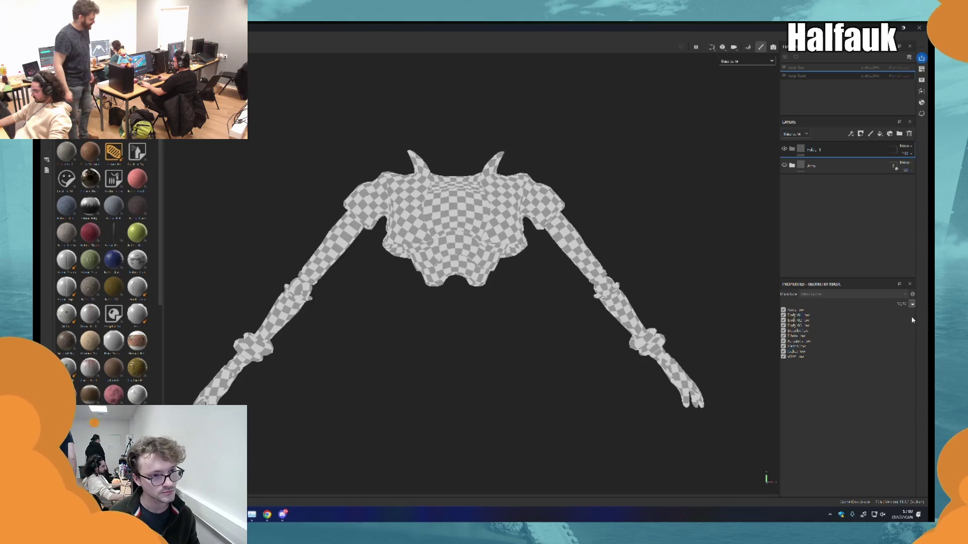
{"action": "left_click", "coordinate": [660, 356]}
{"action": "left_click", "coordinate": [604, 286]}
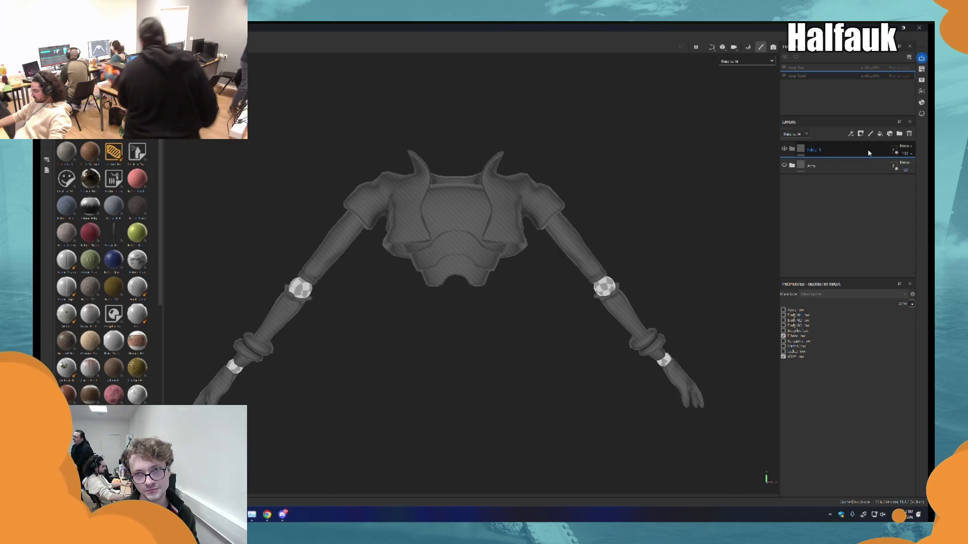
- Duplicate the folder, removing the elbows and adding the wrist bracelets to its mask
{"action": "key", "text": "ctrl+d"}
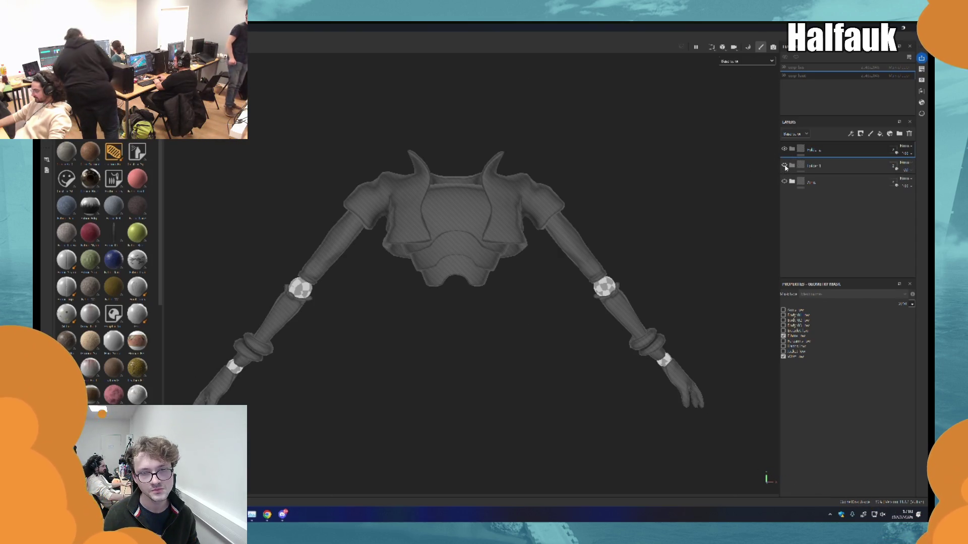
{"action": "left_click", "coordinate": [783, 336]}
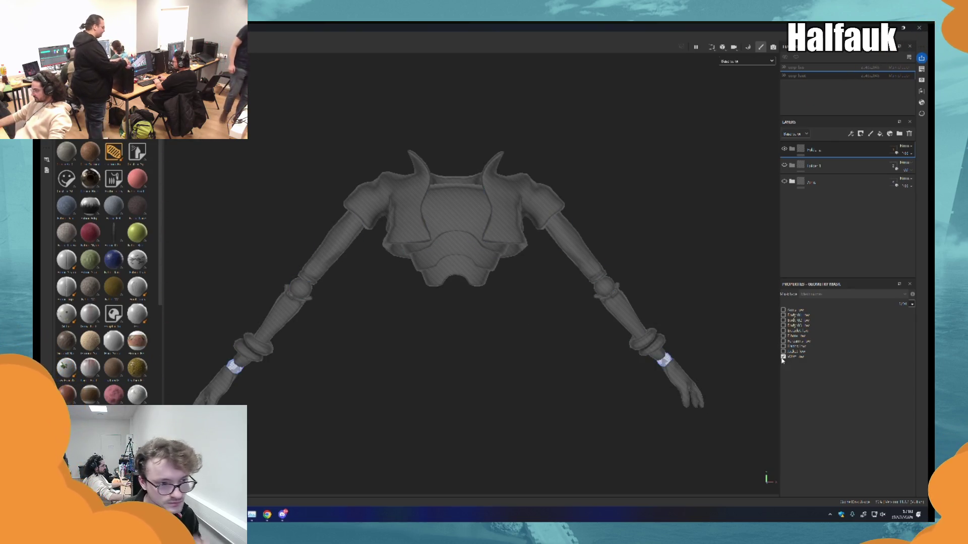
{"action": "left_click", "coordinate": [664, 344]}
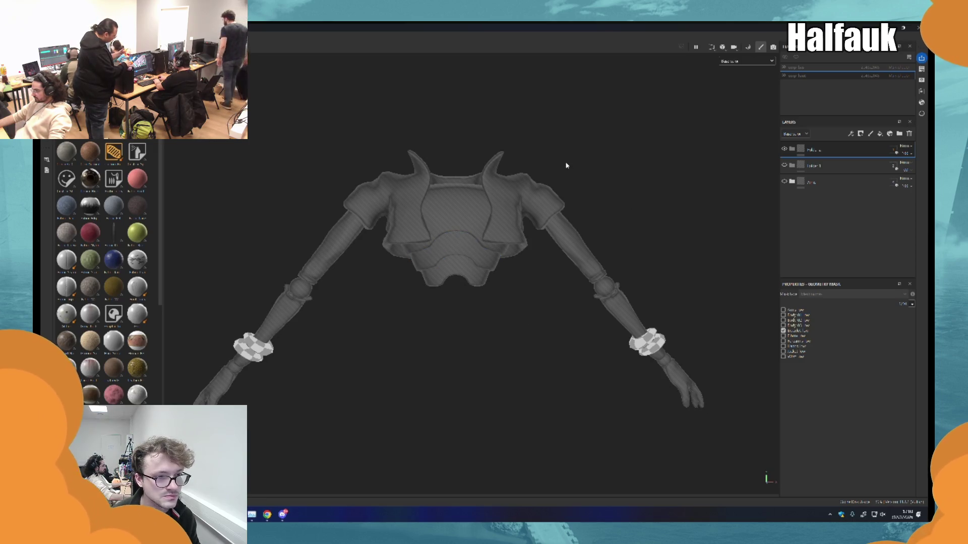
- Duplicate again with a mask of the chest and lower chest pieces, then add a fill layer
{"action": "key", "text": "ctrl+d"}
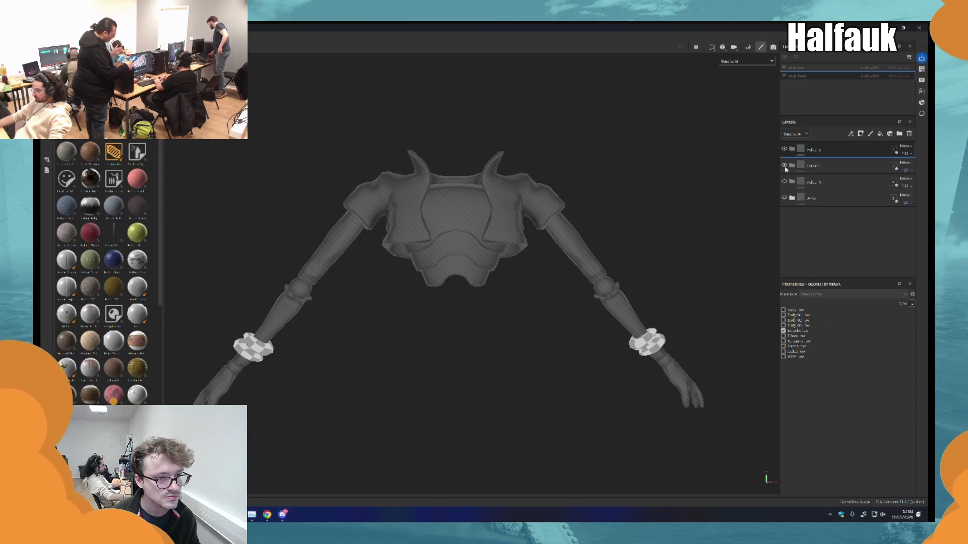
{"action": "left_click", "coordinate": [647, 342]}
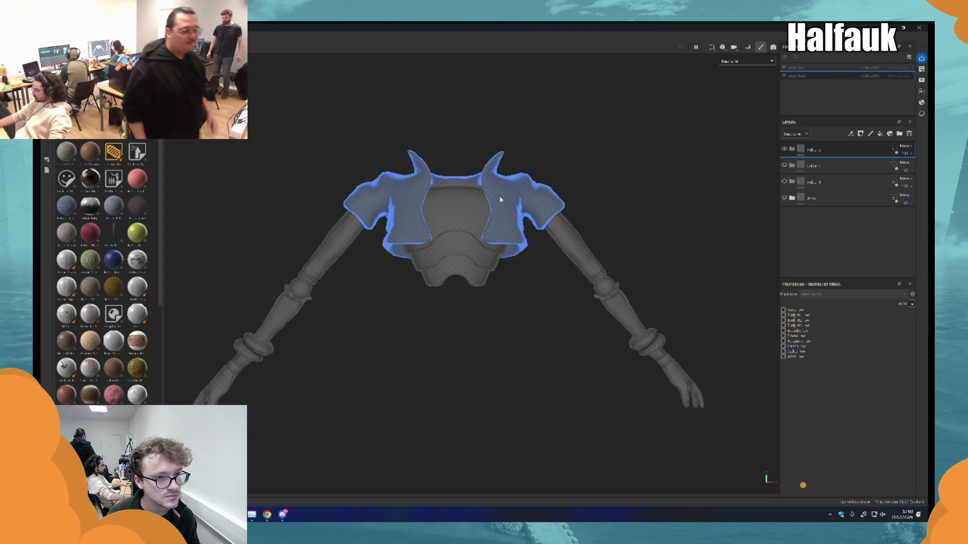
{"action": "left_click", "coordinate": [500, 199]}
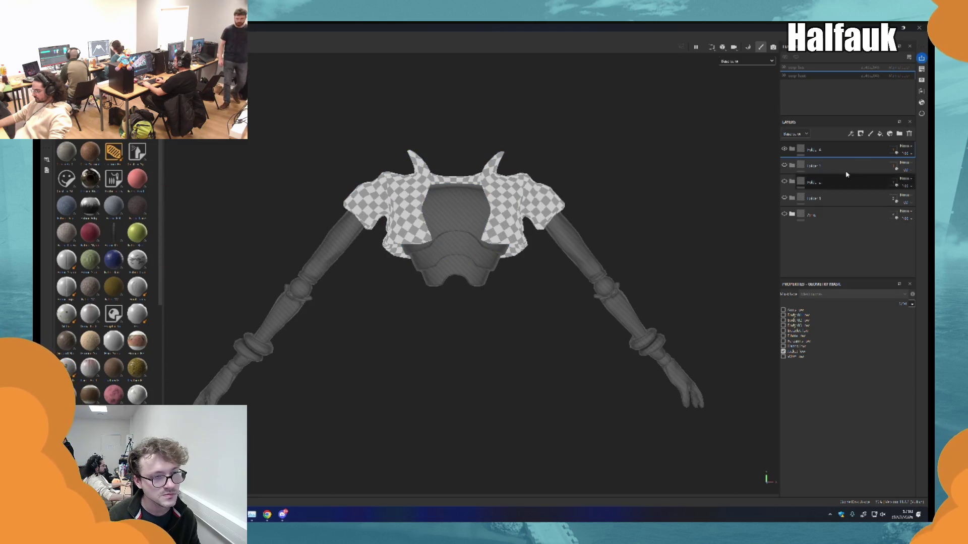
{"action": "left_click", "coordinate": [783, 351]}
{"action": "left_click", "coordinate": [457, 211]}
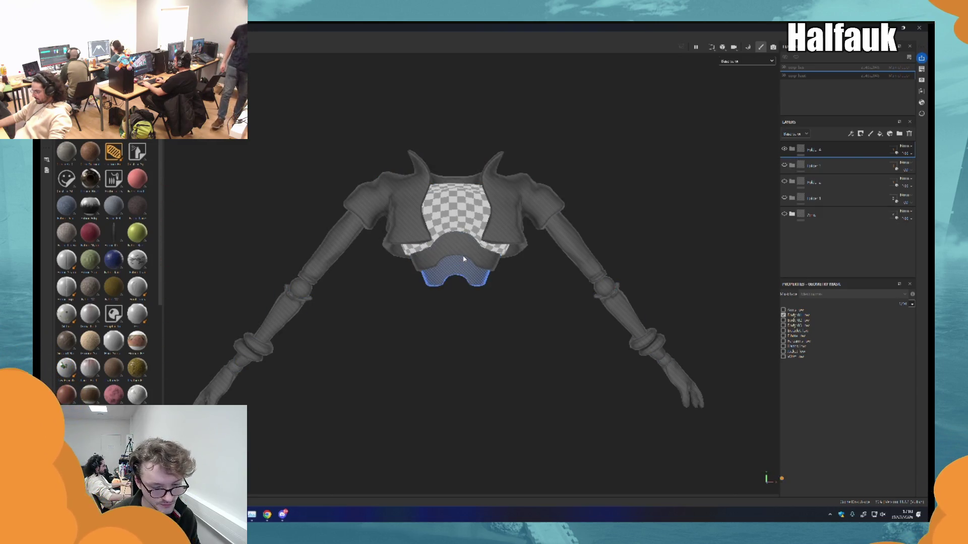
{"action": "left_click", "coordinate": [467, 248]}
{"action": "left_click", "coordinate": [468, 249]}
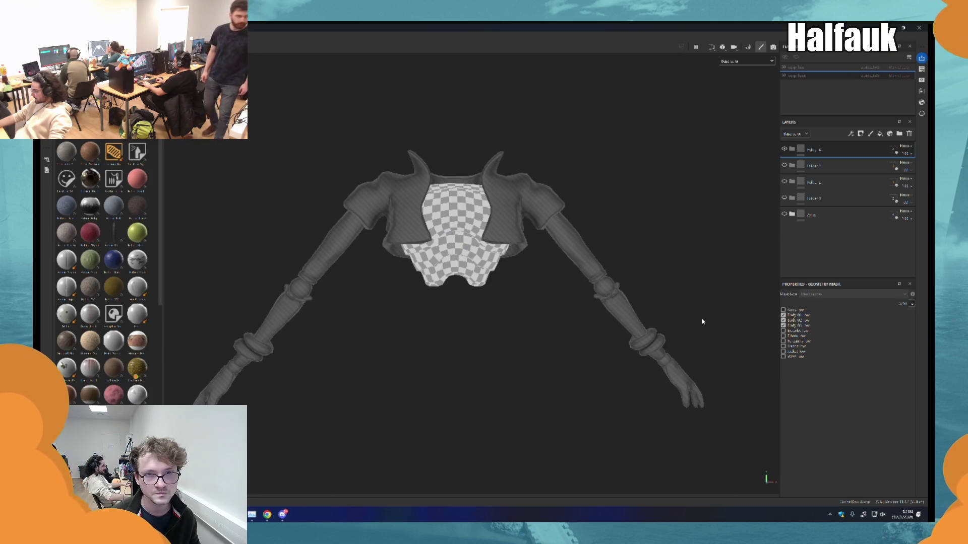
{"action": "left_click", "coordinate": [785, 198]}
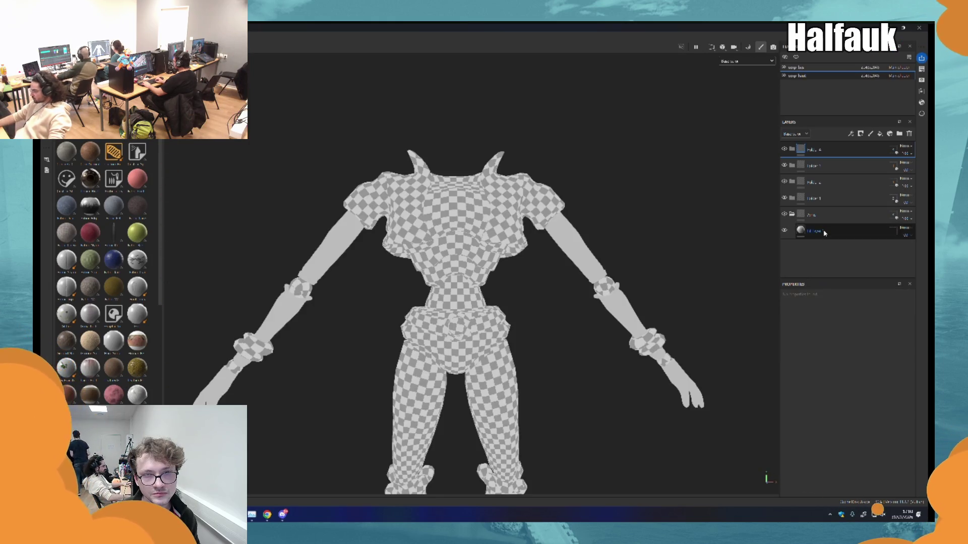
- Set the new fill layer's base colour to a darker grey
{"action": "left_click", "coordinate": [797, 230]}
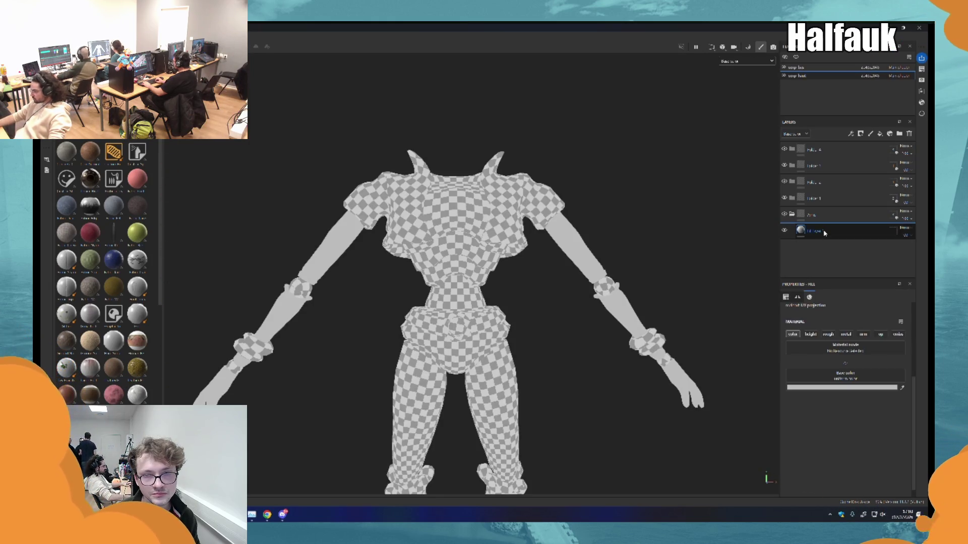
{"action": "left_click", "coordinate": [825, 388]}
{"action": "left_click_drag", "start_coordinate": [830, 435], "coordinate": [824, 428]}
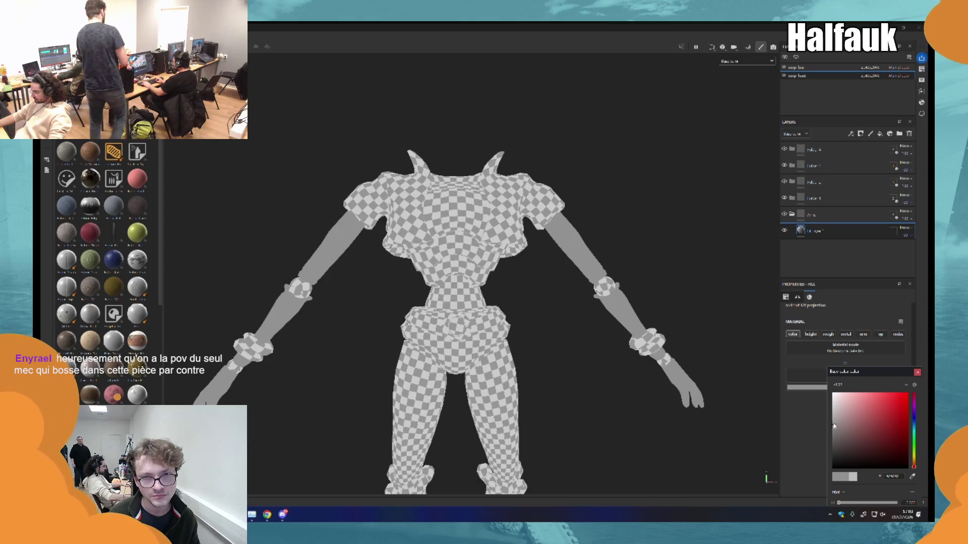
{"action": "mouse_move", "coordinate": [847, 434]}
{"action": "left_mouse_down"}
{"action": "mouse_move", "coordinate": [842, 446]}
{"action": "mouse_move", "coordinate": [820, 430]}
{"action": "left_mouse_up"}
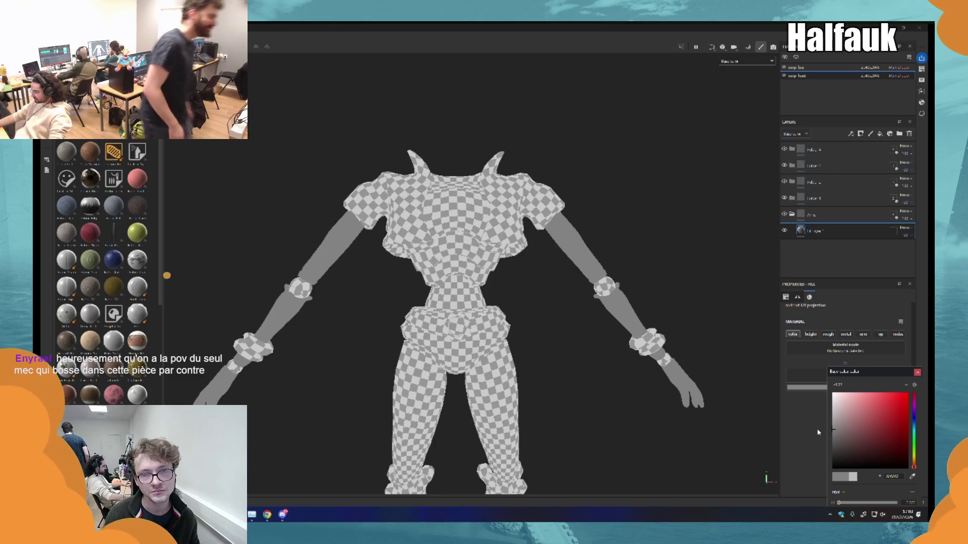
- Collapse the Zone folder, add a fill layer inside Folder 1, and rename it
{"action": "left_click", "coordinate": [797, 216]}
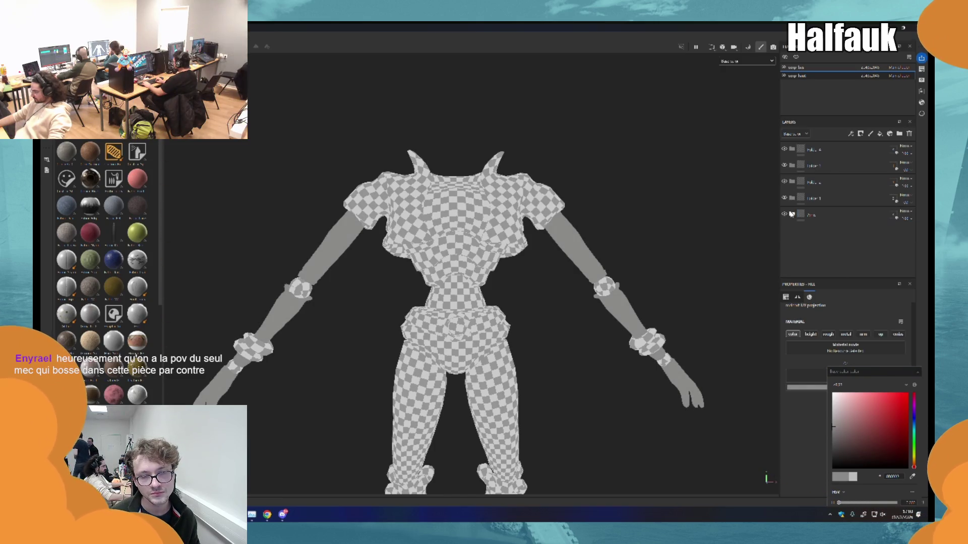
{"action": "left_click", "coordinate": [807, 198]}
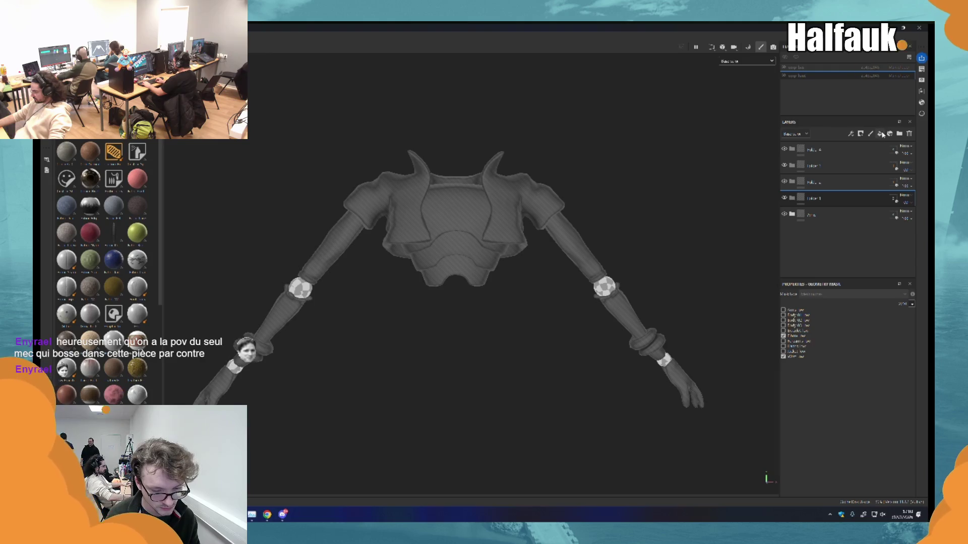
{"action": "left_click", "coordinate": [880, 134]}
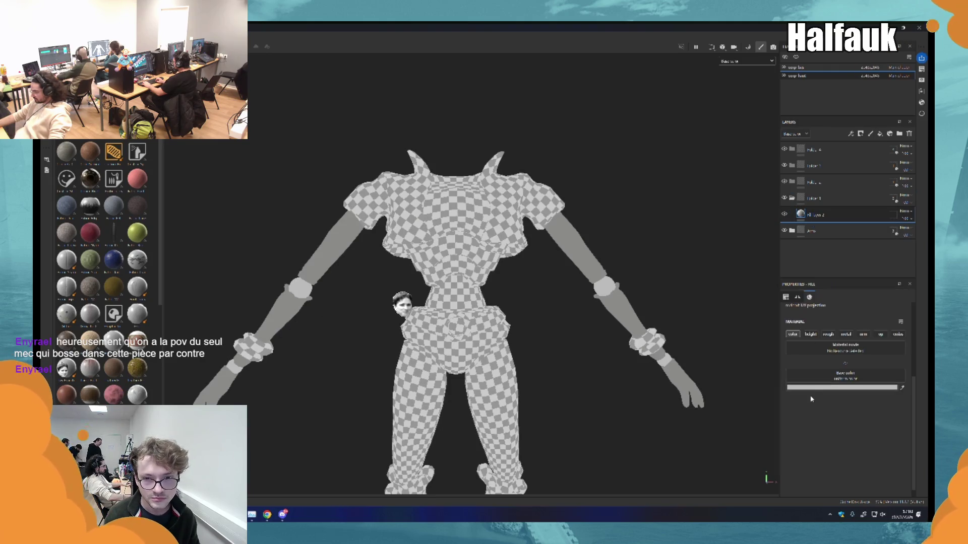
{"action": "double_click", "coordinate": [814, 199]}
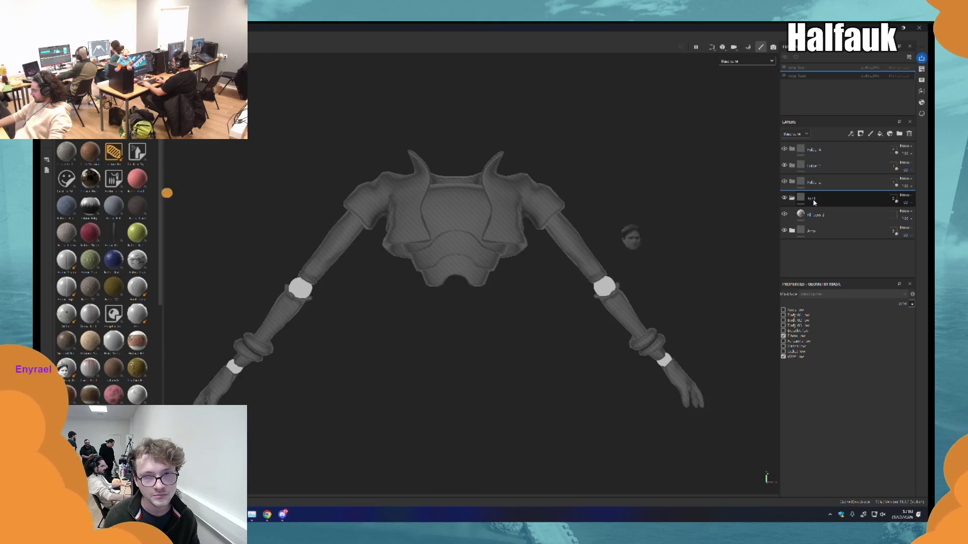
{"action": "key", "text": "Return"}
- Make the arm bands fill red and move it into the folder above
{"action": "left_click", "coordinate": [816, 215]}
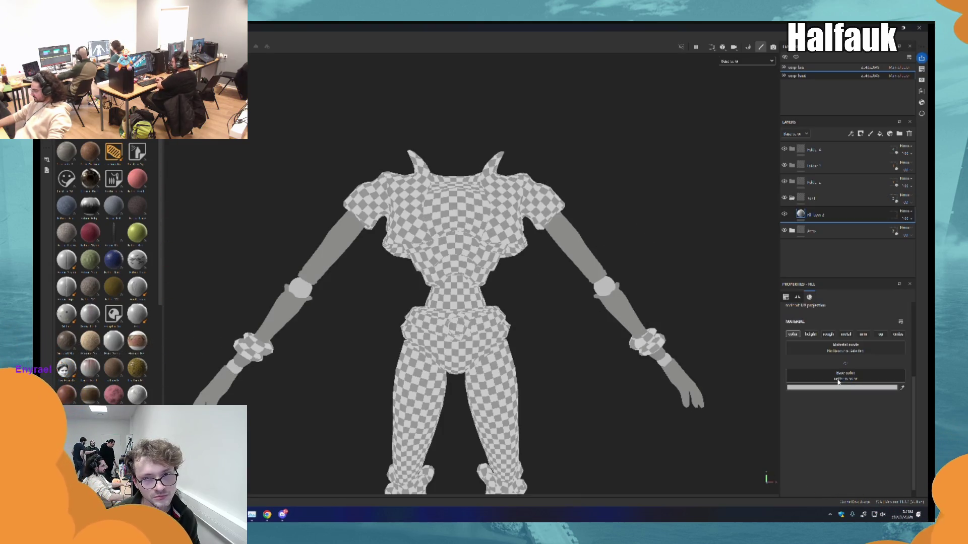
{"action": "left_click", "coordinate": [833, 387]}
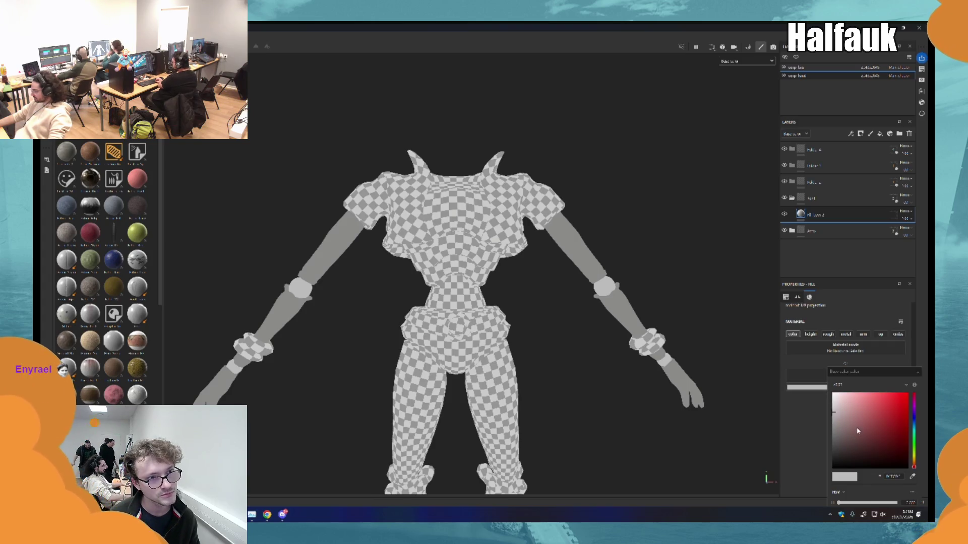
{"action": "left_click", "coordinate": [886, 418]}
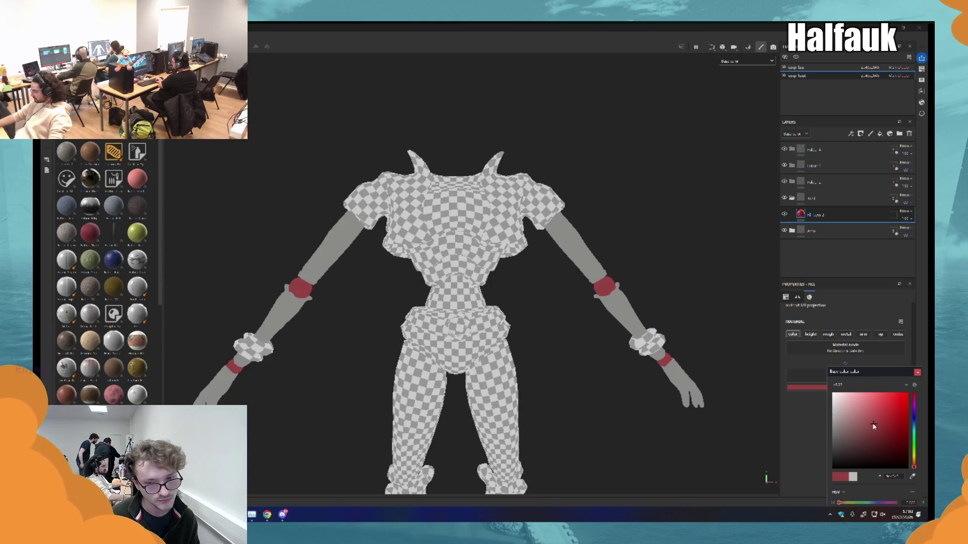
{"action": "left_click_drag", "start_coordinate": [811, 215], "coordinate": [795, 181]}
- Add a fill layer to the third folder and colour the wrist cuffs yellow
{"action": "left_click", "coordinate": [794, 181]}
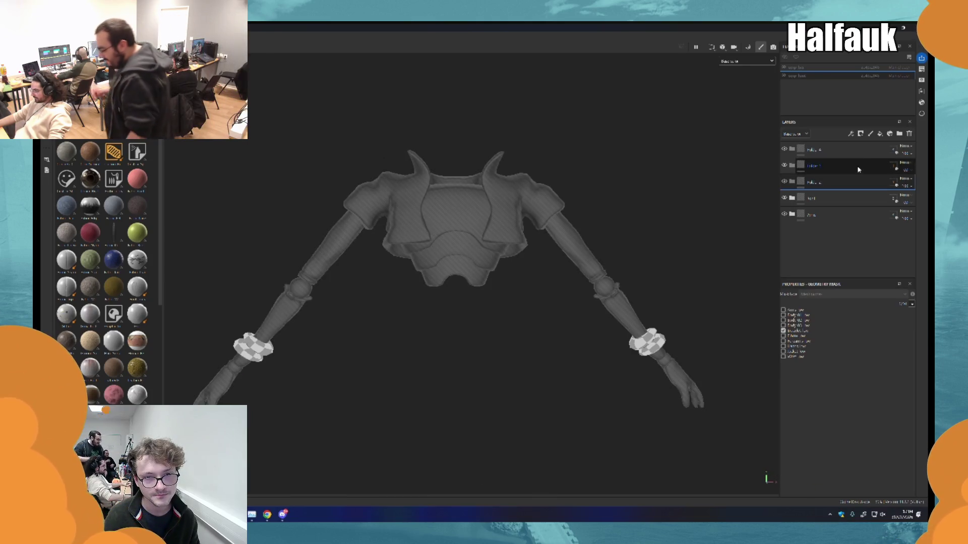
{"action": "left_click", "coordinate": [885, 132]}
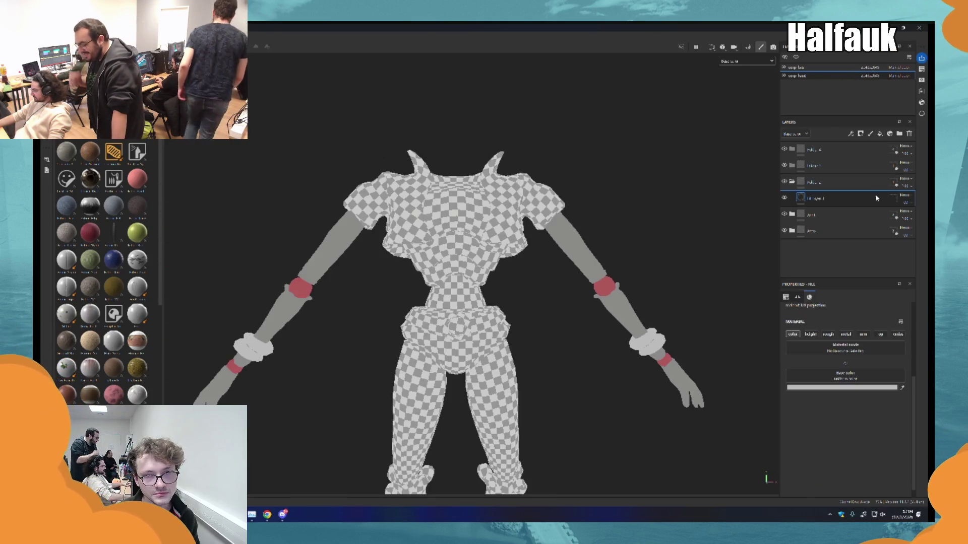
{"action": "left_click", "coordinate": [834, 387]}
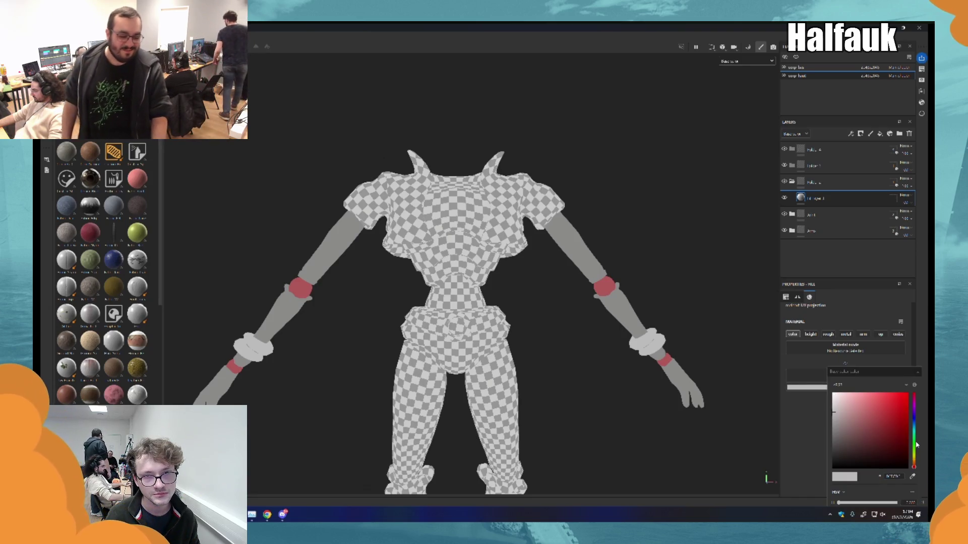
{"action": "left_click_drag", "start_coordinate": [914, 464], "coordinate": [914, 459]}
{"action": "left_click_drag", "start_coordinate": [857, 444], "coordinate": [870, 405]}
{"action": "left_click", "coordinate": [865, 418]}
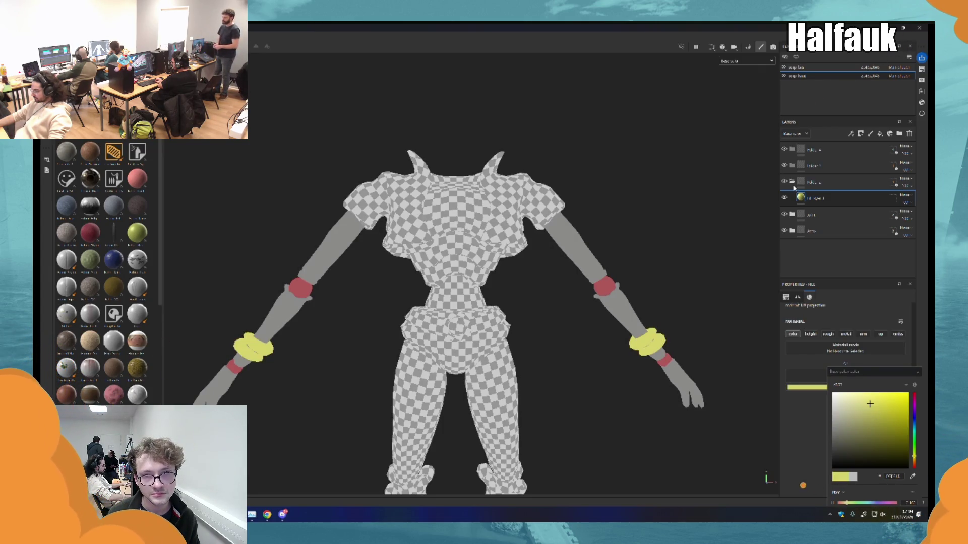
{"action": "left_click", "coordinate": [792, 182]}
- Add a material fill layer to the top layer folder
{"action": "left_click", "coordinate": [791, 167]}
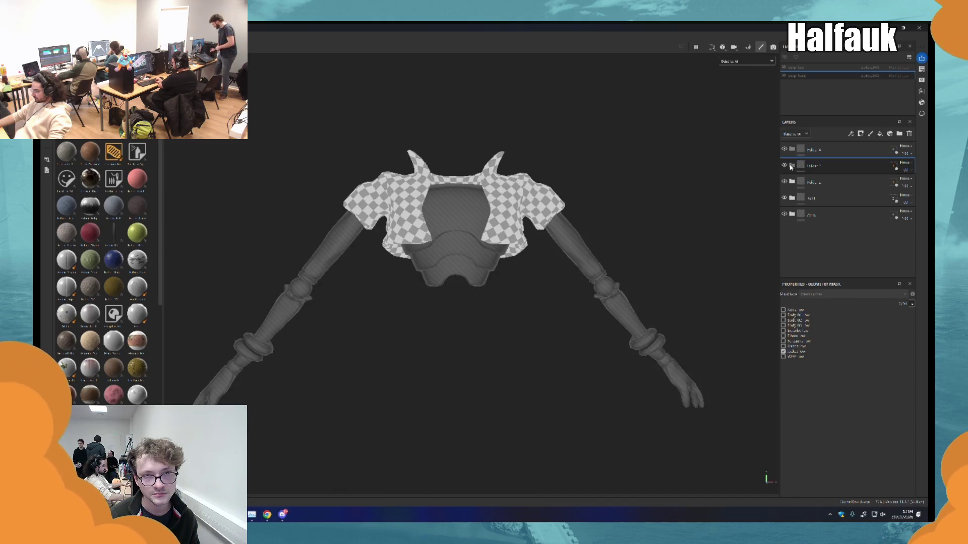
{"action": "left_click", "coordinate": [809, 149]}
{"action": "left_click", "coordinate": [889, 134]}
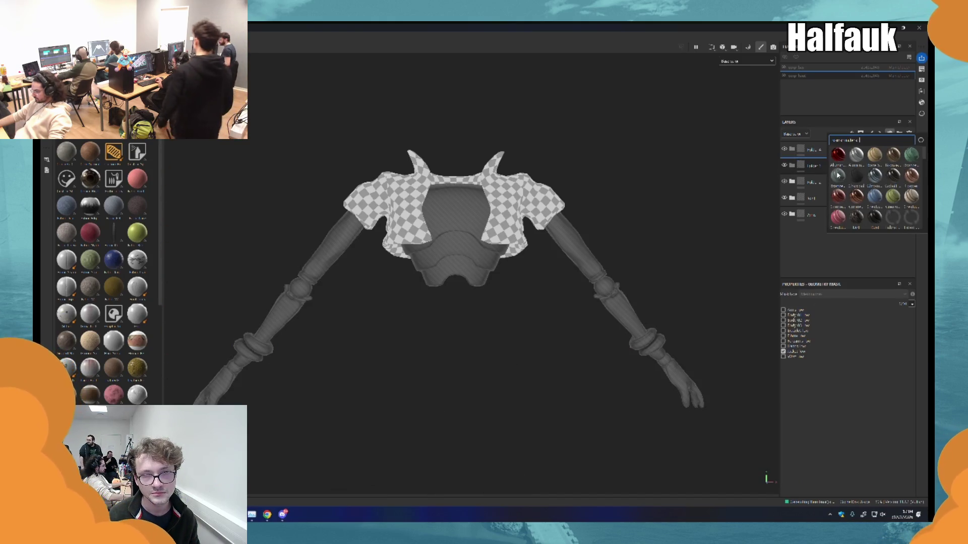
{"action": "left_click", "coordinate": [838, 175]}
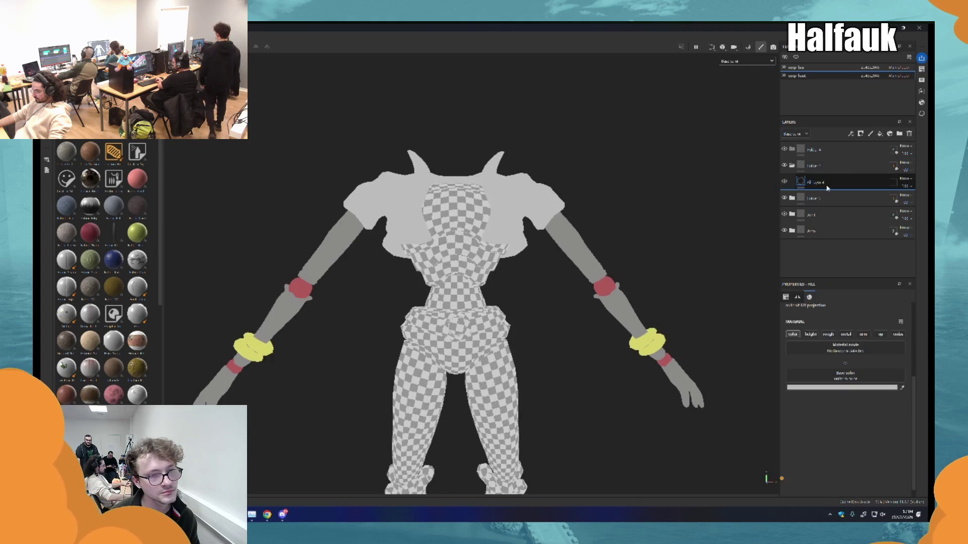
- Rename Folder 3 to the Bracelet folder
{"action": "left_click", "coordinate": [836, 379]}
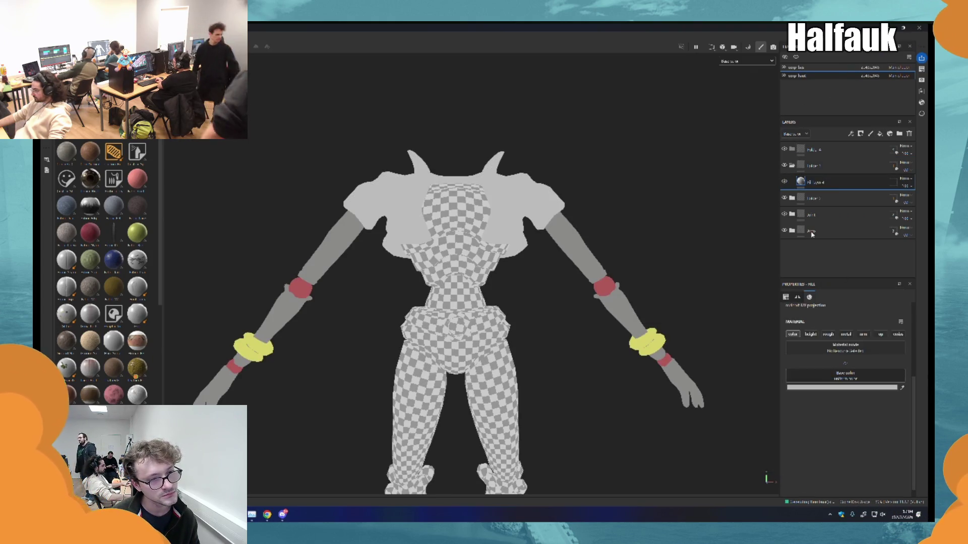
{"action": "double_click", "coordinate": [816, 198]}
{"action": "type", "text": "Bracele"}
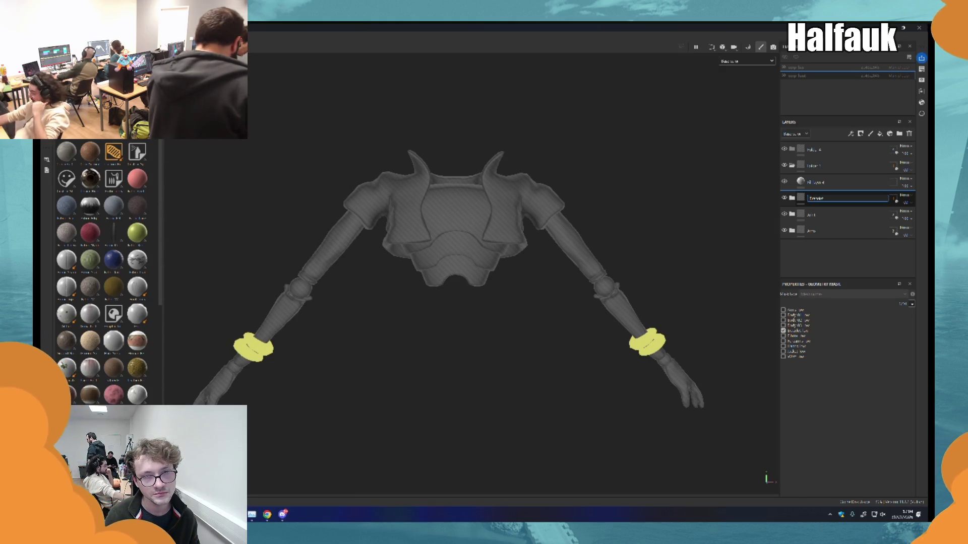
{"action": "key", "text": "Return"}
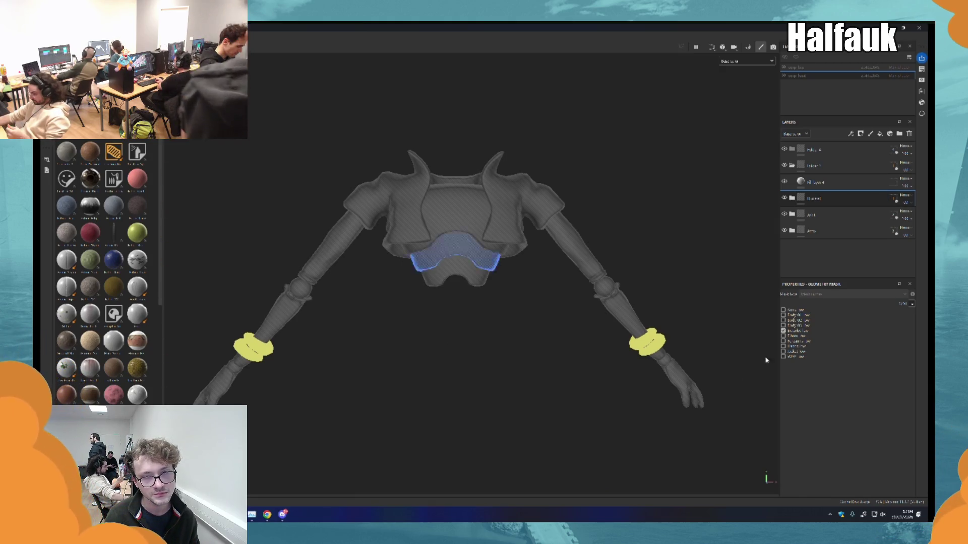
- Expand the Bracelet, Arm and Arms folders to check Fill layer 1's colour
{"action": "left_click", "coordinate": [792, 198]}
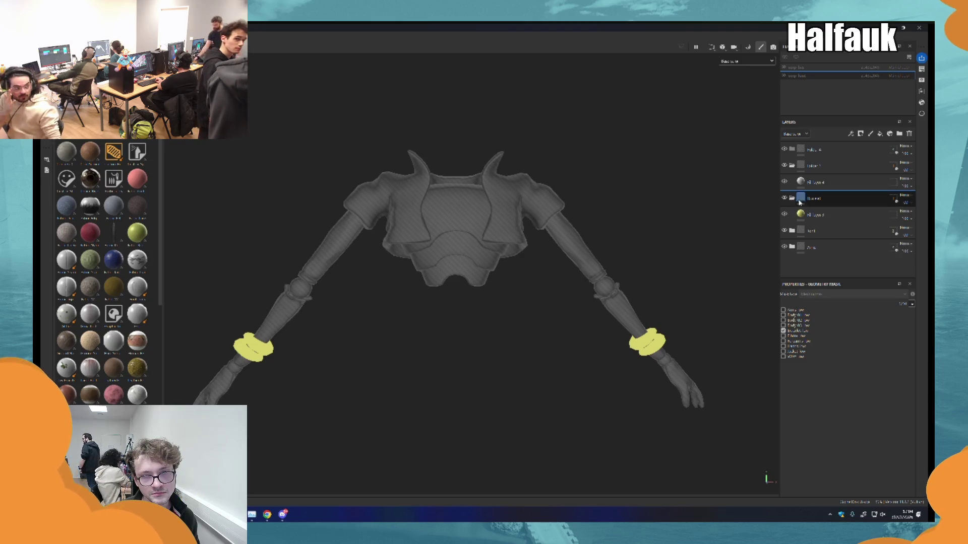
{"action": "left_click", "coordinate": [807, 215]}
{"action": "left_click", "coordinate": [791, 230]}
{"action": "left_click", "coordinate": [826, 247]}
{"action": "left_click", "coordinate": [791, 263]}
{"action": "scroll", "coordinate": [826, 252], "scroll_direction": "down", "scroll_amount": 1}
{"action": "left_click", "coordinate": [821, 267]}
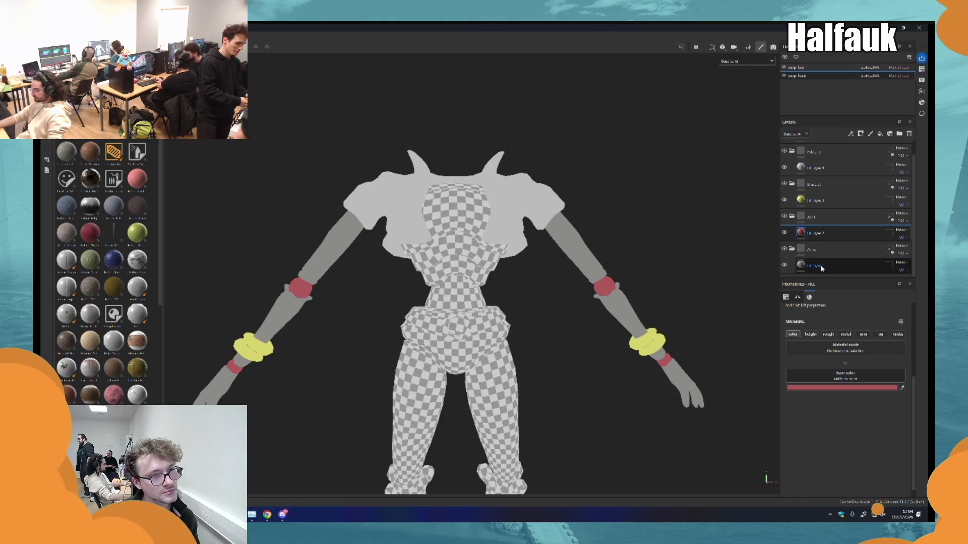
{"action": "left_click", "coordinate": [822, 268]}
- Collapse the Arm, Shoulder and Arms folders and show the geometry mask above Fill layer 4
{"action": "left_click", "coordinate": [791, 216]}
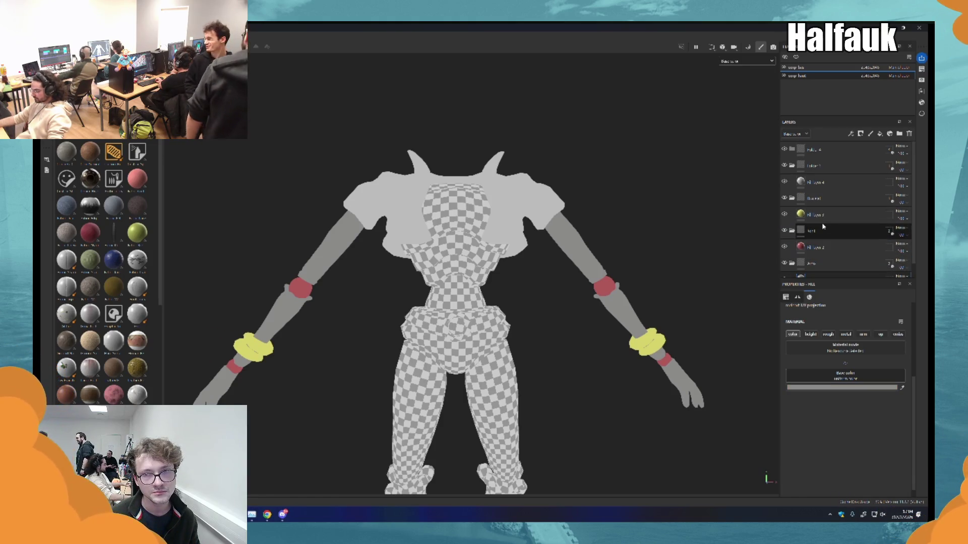
{"action": "left_click", "coordinate": [792, 199]}
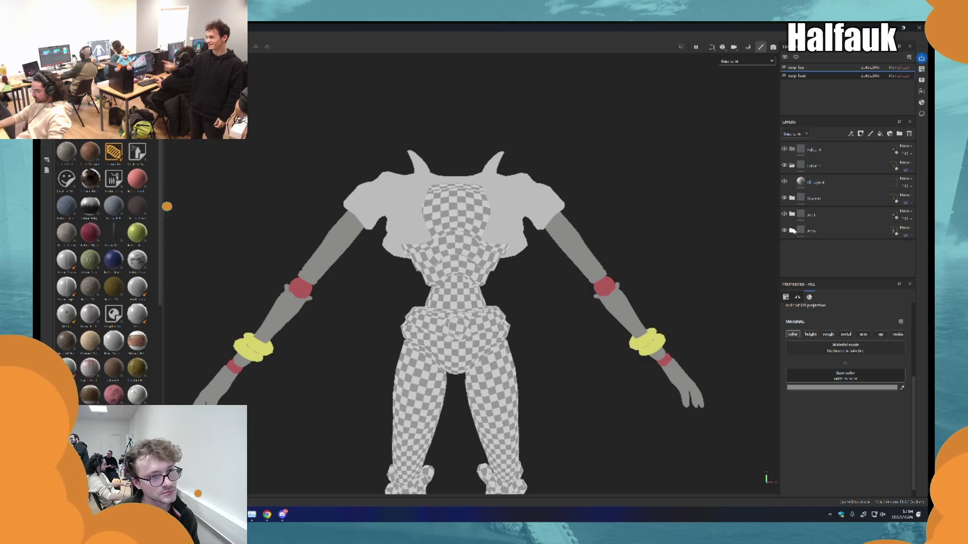
{"action": "left_click", "coordinate": [793, 231]}
{"action": "left_click", "coordinate": [816, 183]}
{"action": "left_click", "coordinate": [817, 166]}
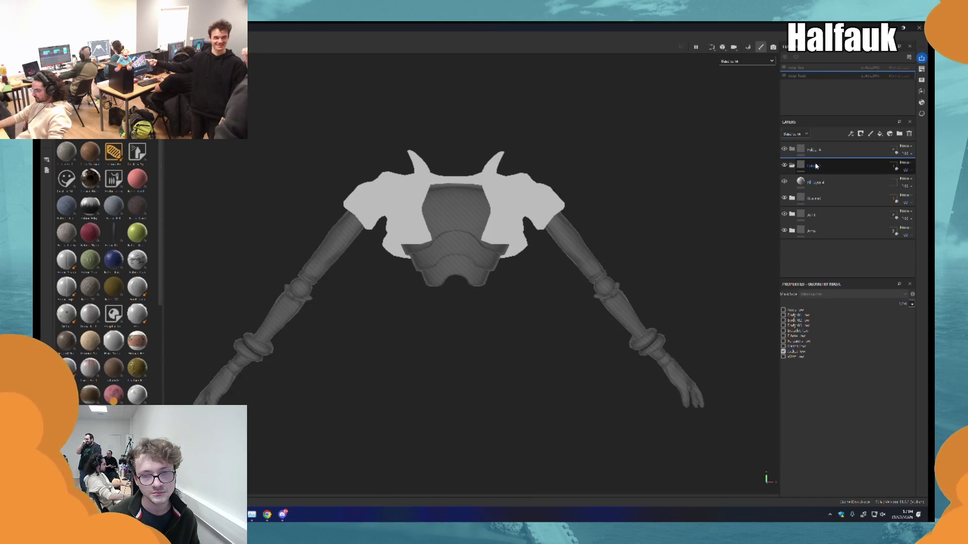
- Finish renaming the folder and make Fill layer 4's jacket base colour red
{"action": "type", "text": "orse"}
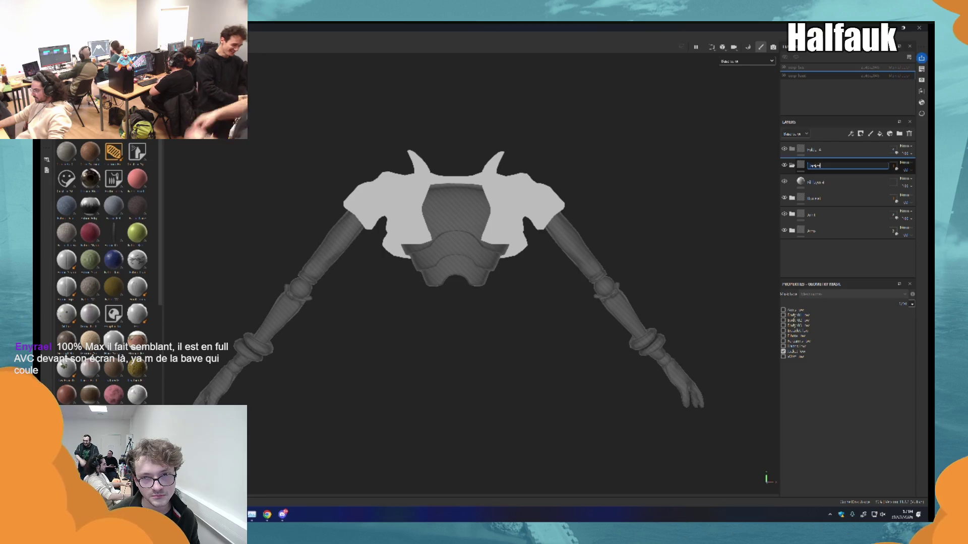
{"action": "left_click", "coordinate": [817, 182]}
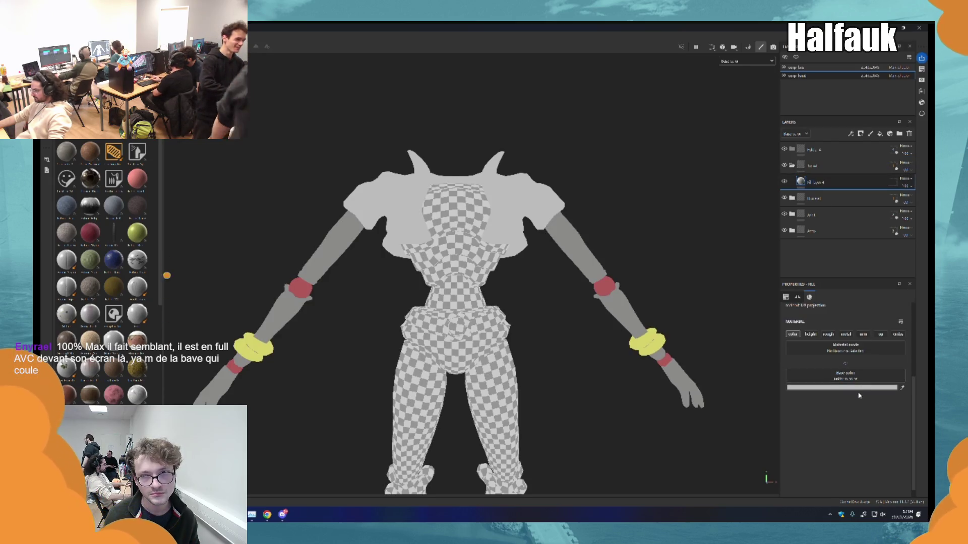
{"action": "left_click", "coordinate": [856, 388]}
{"action": "left_click", "coordinate": [890, 424]}
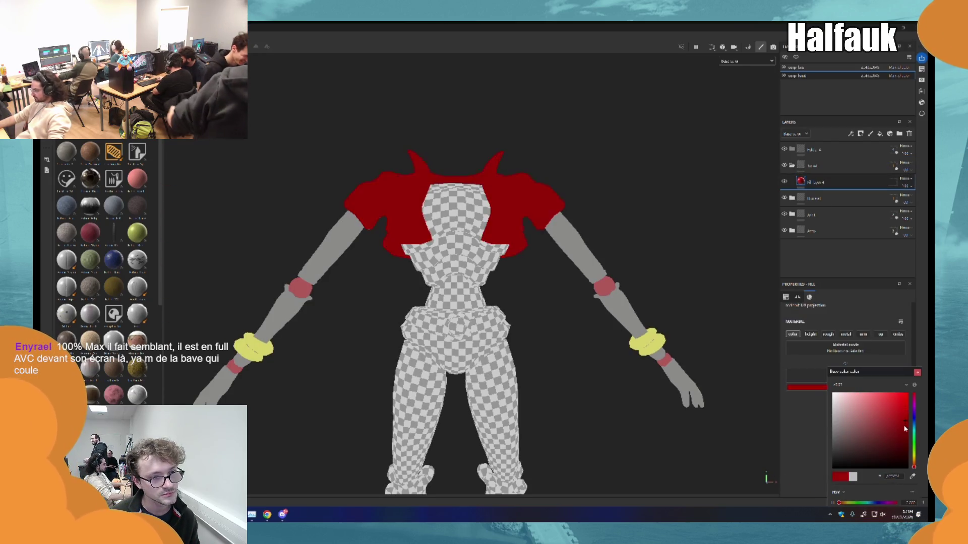
- Collapse the Fill layer 4 folder and rename the top layer folder
{"action": "left_click", "coordinate": [791, 166]}
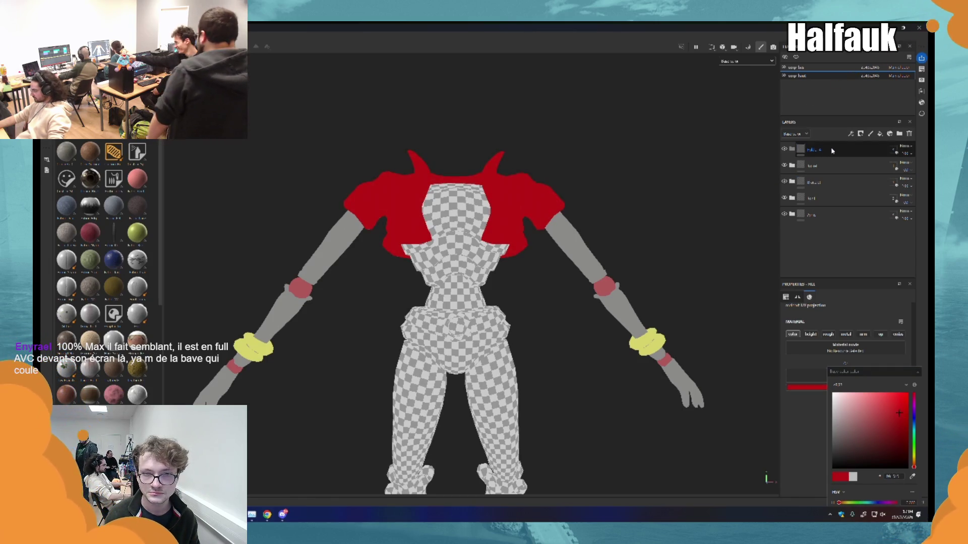
{"action": "left_click", "coordinate": [796, 152]}
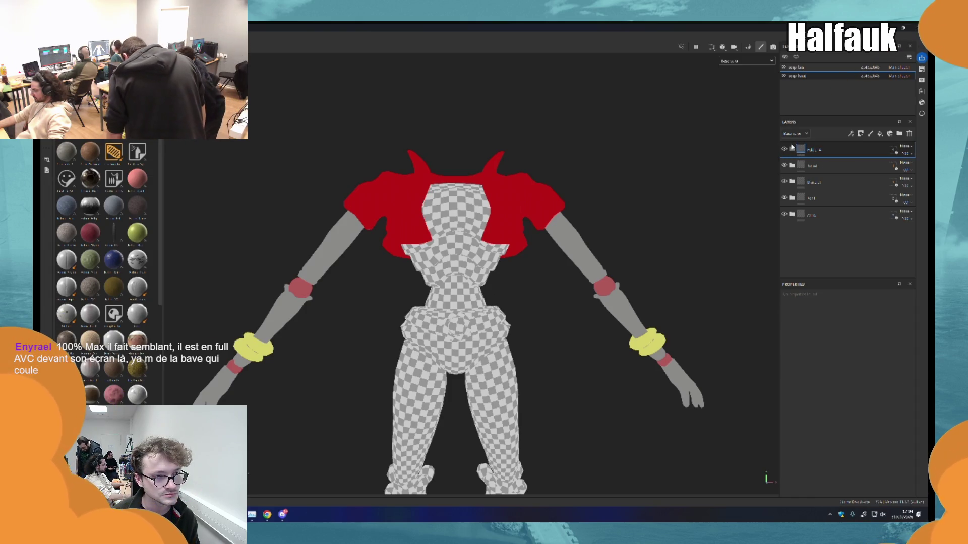
{"action": "double_click", "coordinate": [814, 149]}
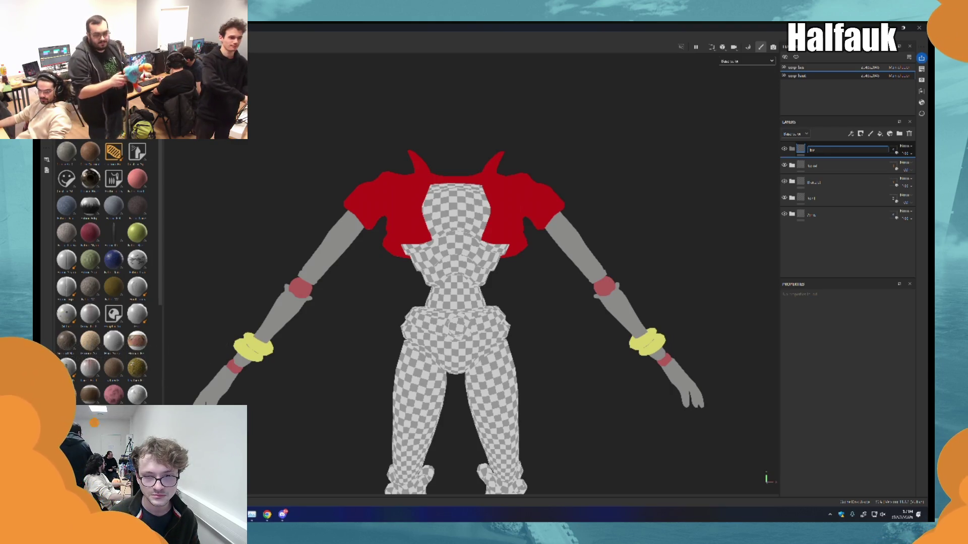
{"action": "key", "text": "Return"}
- Add a new fill layer for the torso with a pale beige base colour
{"action": "left_click", "coordinate": [880, 135]}
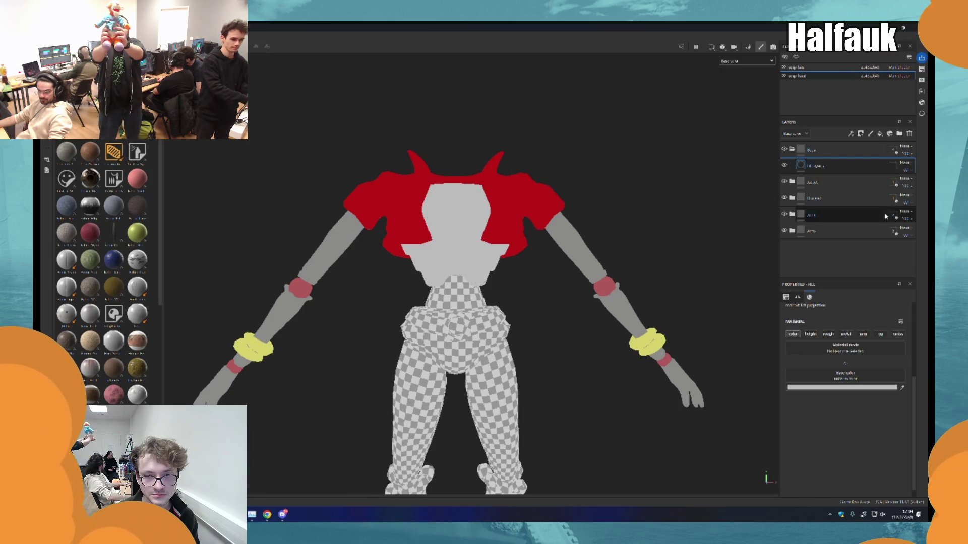
{"action": "left_click", "coordinate": [842, 388]}
{"action": "left_click_drag", "start_coordinate": [851, 422], "coordinate": [843, 414]}
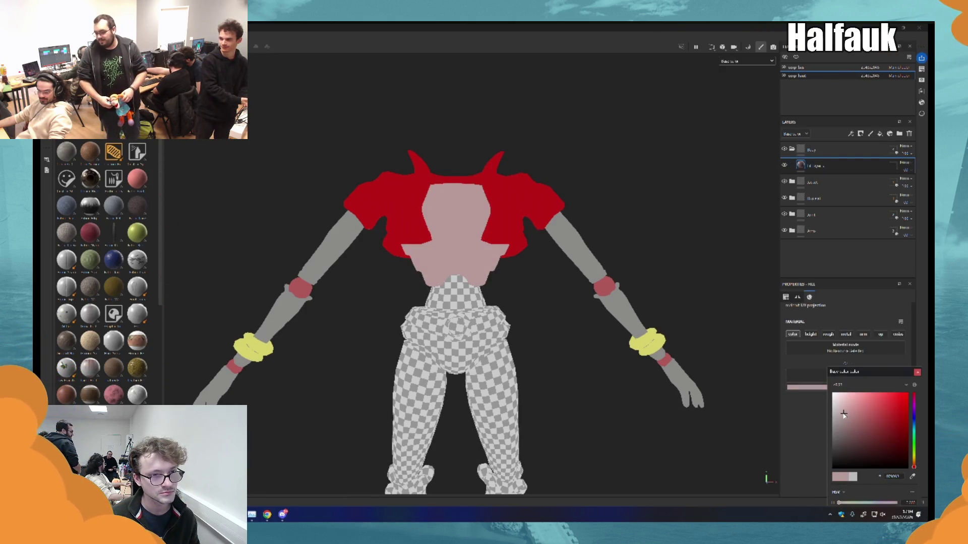
{"action": "left_click", "coordinate": [915, 460]}
{"action": "left_click_drag", "start_coordinate": [837, 448], "coordinate": [838, 442]}
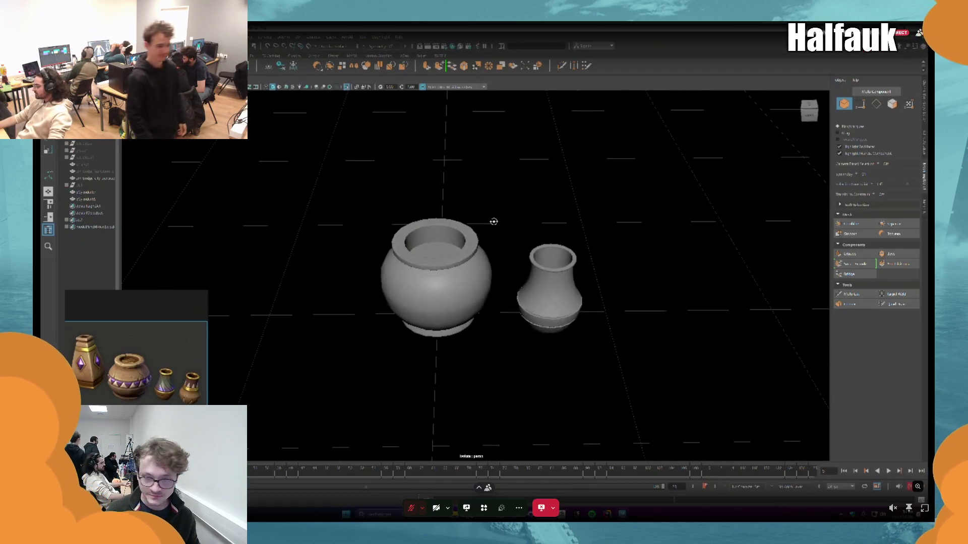
- Focus the shared stream showing the round pot and vase in Maya
{"action": "left_click", "coordinate": [478, 227]}
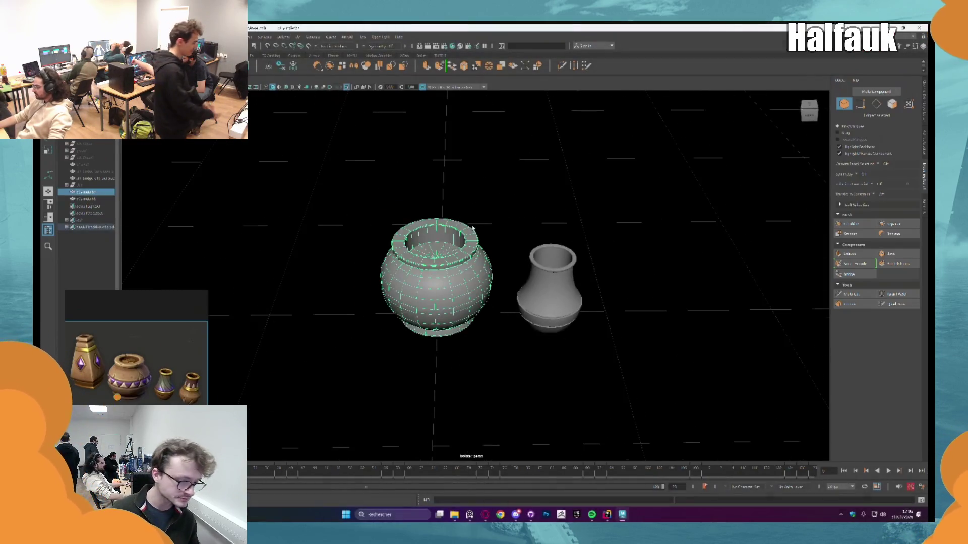
{"action": "scroll", "coordinate": [504, 227], "scroll_direction": "up", "scroll_amount": 4}
{"action": "mouse_move", "coordinate": [515, 236]}
{"action": "left_mouse_down"}
{"action": "mouse_move", "coordinate": [508, 184]}
{"action": "mouse_move", "coordinate": [554, 216]}
{"action": "mouse_move", "coordinate": [547, 234]}
{"action": "mouse_move", "coordinate": [449, 234]}
{"action": "mouse_move", "coordinate": [464, 233]}
{"action": "left_mouse_up"}
{"action": "scroll", "coordinate": [512, 202], "scroll_direction": "up", "scroll_amount": 3}
{"action": "scroll", "coordinate": [568, 222], "scroll_direction": "down", "scroll_amount": 6}
{"action": "left_click", "coordinate": [569, 224]}
{"action": "scroll", "coordinate": [400, 233], "scroll_direction": "up", "scroll_amount": 4}
{"action": "mouse_move", "coordinate": [400, 232]}
{"action": "left_mouse_down"}
{"action": "mouse_move", "coordinate": [418, 235]}
{"action": "mouse_move", "coordinate": [367, 253]}
{"action": "mouse_move", "coordinate": [433, 262]}
{"action": "mouse_move", "coordinate": [475, 288]}
{"action": "mouse_move", "coordinate": [445, 286]}
{"action": "mouse_move", "coordinate": [499, 294]}
{"action": "left_mouse_up"}
{"action": "scroll", "coordinate": [464, 283], "scroll_direction": "down", "scroll_amount": 2}
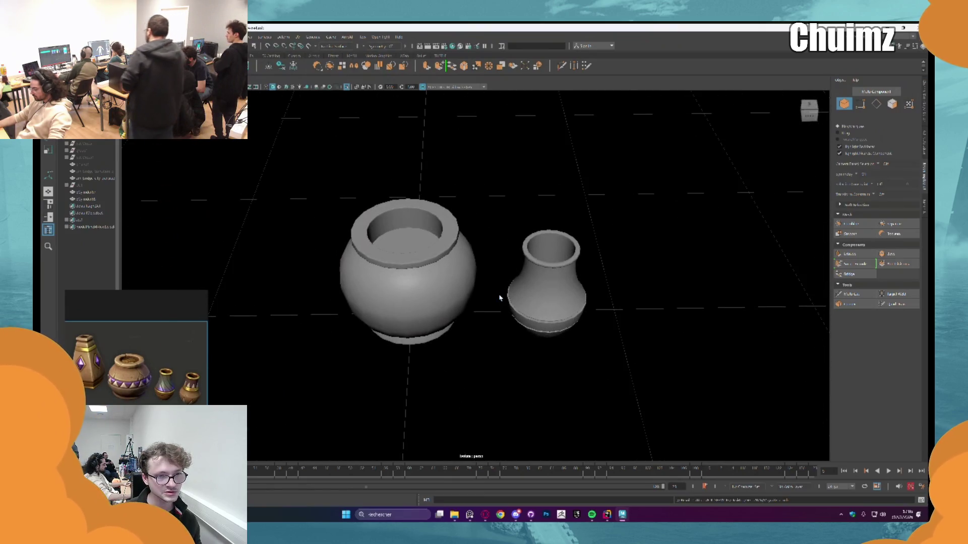
{"action": "mouse_move", "coordinate": [501, 296]}
{"action": "left_mouse_down"}
{"action": "mouse_move", "coordinate": [458, 322]}
{"action": "mouse_move", "coordinate": [518, 328]}
{"action": "mouse_move", "coordinate": [466, 319]}
{"action": "mouse_move", "coordinate": [469, 328]}
{"action": "mouse_move", "coordinate": [488, 309]}
{"action": "left_mouse_up"}
{"action": "scroll", "coordinate": [484, 302], "scroll_direction": "down", "scroll_amount": 2}
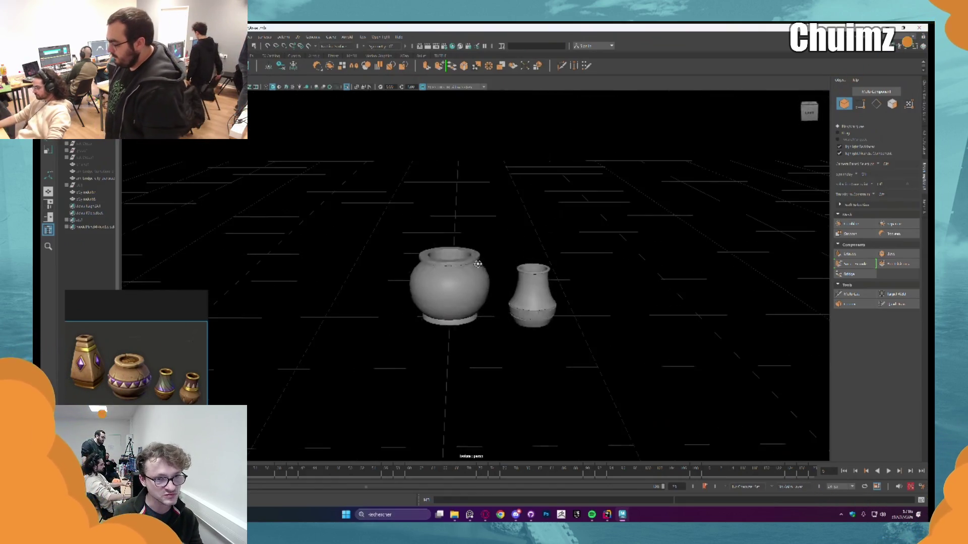
- Delete the round pot's inner cap face, select its inner floor faces, and return to Object Mode
{"action": "scroll", "coordinate": [498, 252], "scroll_direction": "up", "scroll_amount": 5}
{"action": "left_click", "coordinate": [447, 266]}
{"action": "right_click", "coordinate": [447, 266]}
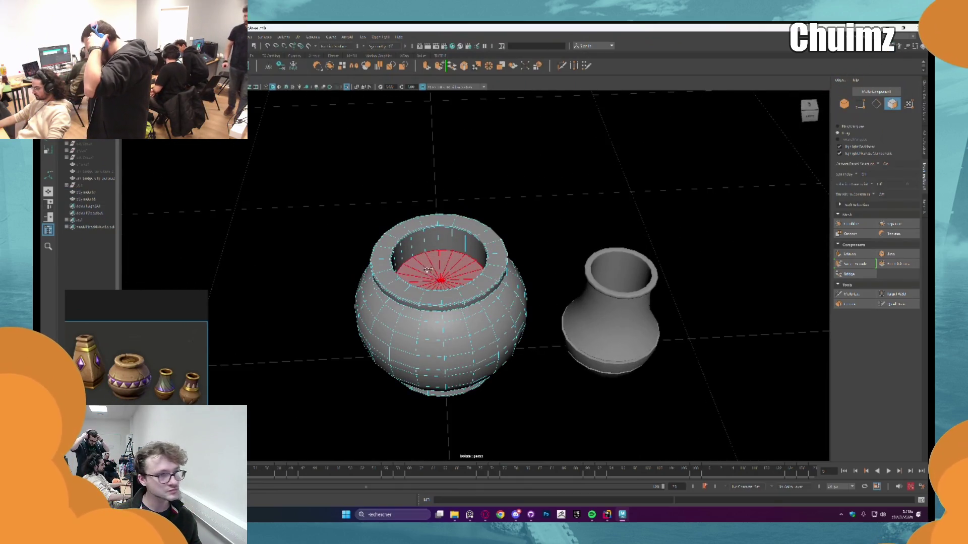
{"action": "left_click", "coordinate": [426, 271]}
{"action": "key", "text": "Delete"}
{"action": "left_click", "coordinate": [445, 262]}
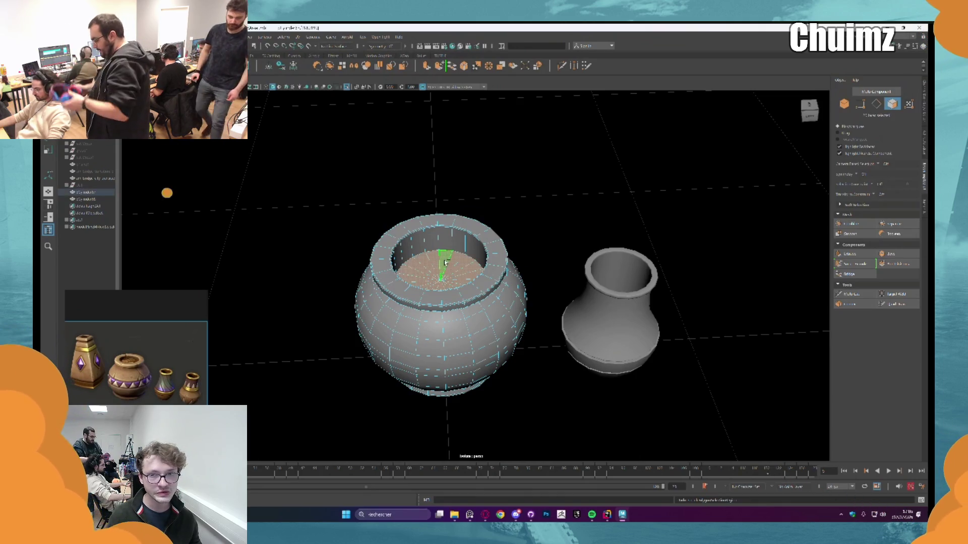
{"action": "key", "text": "w"}
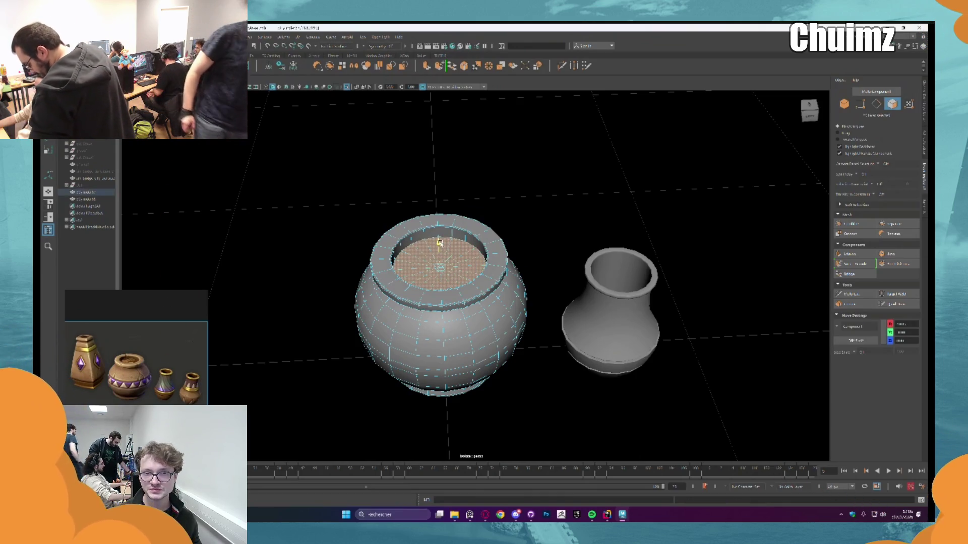
{"action": "right_click", "coordinate": [446, 246]}
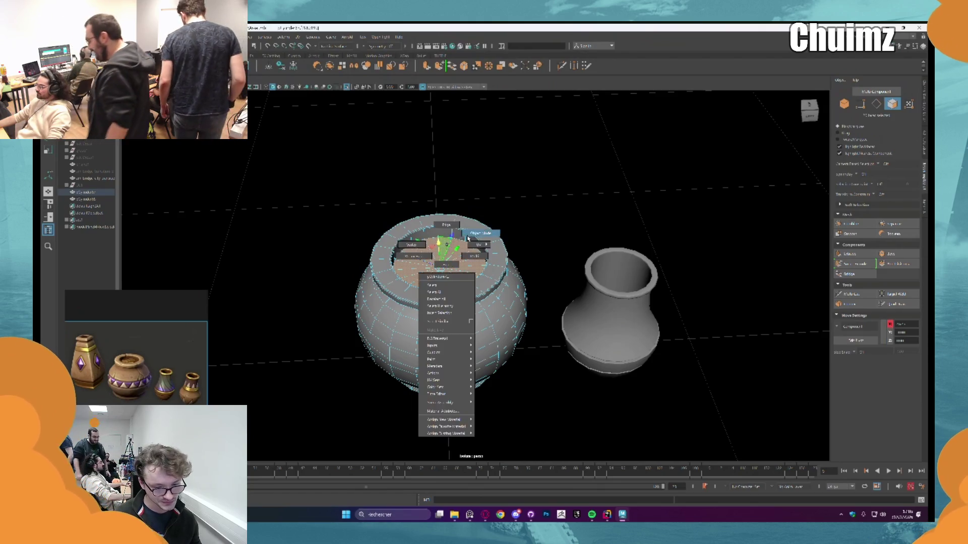
{"action": "left_click", "coordinate": [533, 210]}
- Orbit around both pots and the reference images, then select the large round pot
{"action": "scroll", "coordinate": [529, 214], "scroll_direction": "down", "scroll_amount": 3}
{"action": "mouse_move", "coordinate": [524, 218]}
{"action": "left_mouse_down"}
{"action": "mouse_move", "coordinate": [458, 243]}
{"action": "mouse_move", "coordinate": [482, 250]}
{"action": "mouse_move", "coordinate": [387, 284]}
{"action": "mouse_move", "coordinate": [373, 267]}
{"action": "left_mouse_up"}
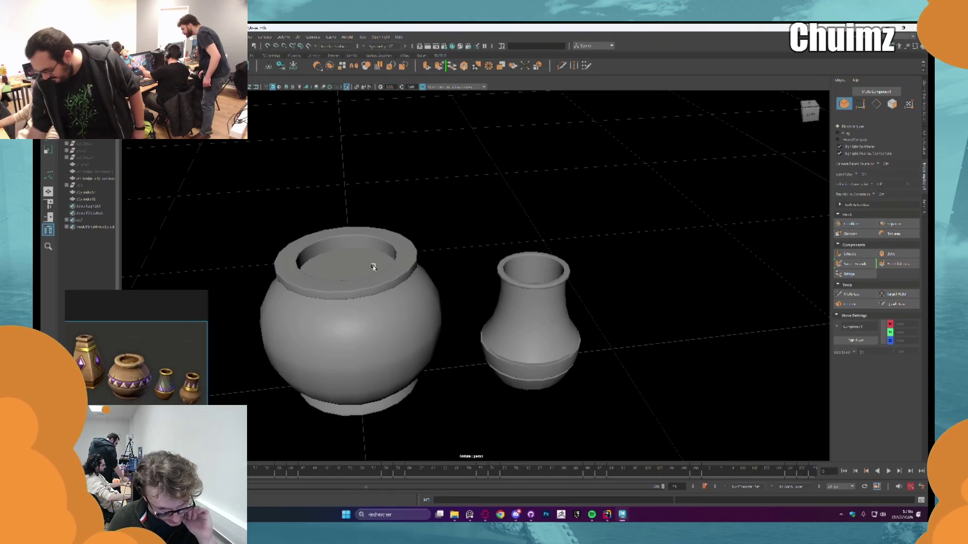
{"action": "scroll", "coordinate": [373, 267], "scroll_direction": "up", "scroll_amount": 2}
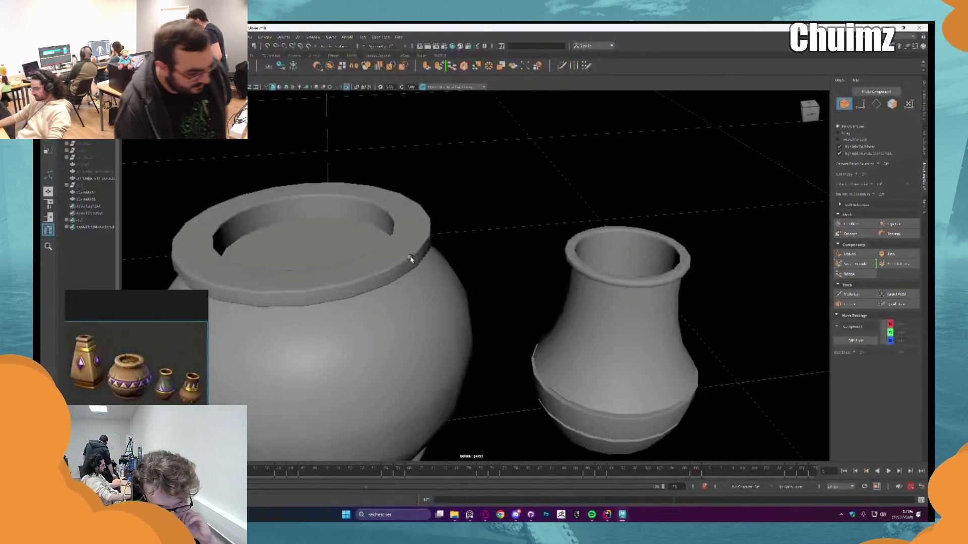
{"action": "scroll", "coordinate": [420, 257], "scroll_direction": "down", "scroll_amount": 3}
{"action": "left_click_drag", "start_coordinate": [443, 210], "coordinate": [455, 237]}
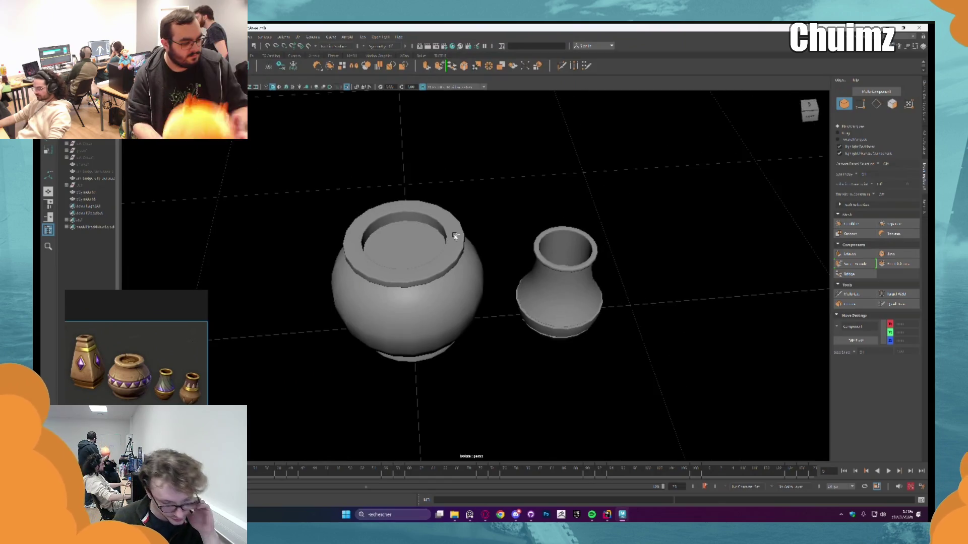
{"action": "left_click_drag", "start_coordinate": [505, 274], "coordinate": [482, 265]}
{"action": "scroll", "coordinate": [152, 348], "scroll_direction": "down", "scroll_amount": 2}
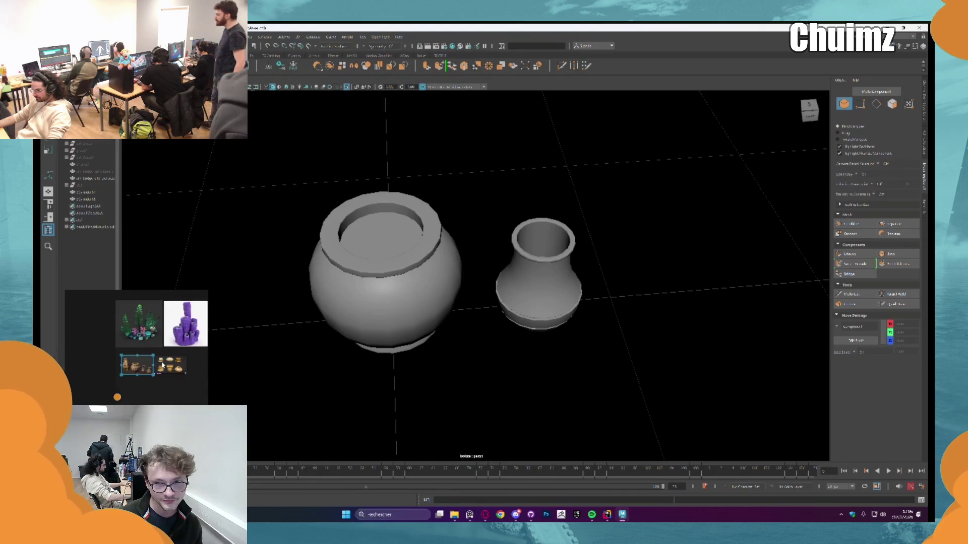
{"action": "scroll", "coordinate": [162, 365], "scroll_direction": "up", "scroll_amount": 2}
{"action": "mouse_move", "coordinate": [322, 282]}
{"action": "left_mouse_down"}
{"action": "mouse_move", "coordinate": [211, 252]}
{"action": "mouse_move", "coordinate": [253, 182]}
{"action": "left_mouse_up"}
{"action": "left_click_drag", "start_coordinate": [266, 217], "coordinate": [299, 269]}
{"action": "left_click", "coordinate": [300, 270]}
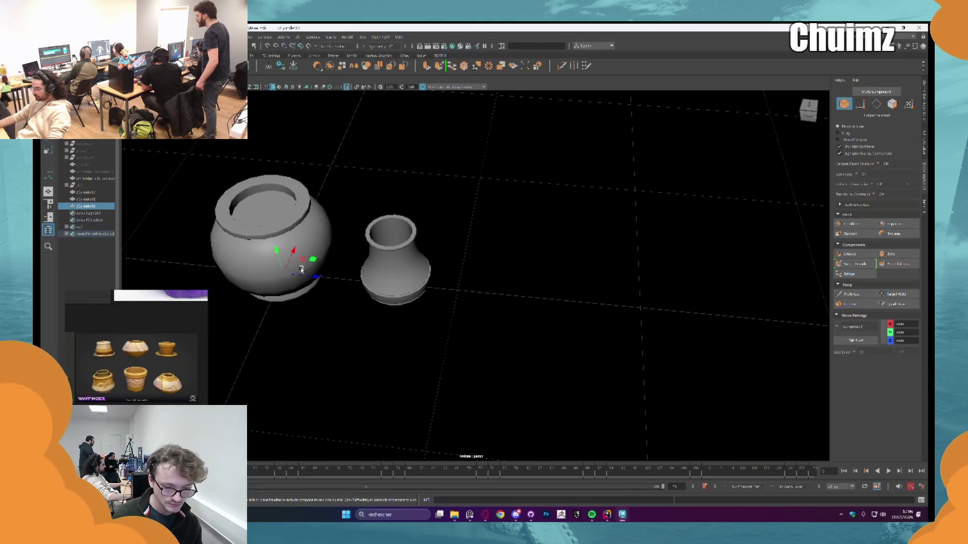
- Add a third cylinder pot with a middle edge loop scaled outward into a barrel shape
{"action": "scroll", "coordinate": [513, 304], "scroll_direction": "up", "scroll_amount": 3}
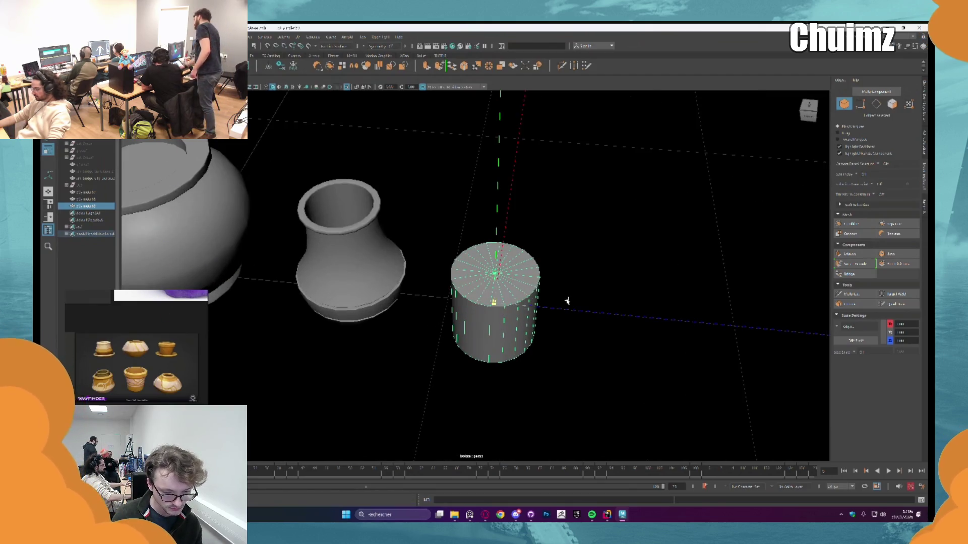
{"action": "left_click", "coordinate": [494, 278]}
{"action": "mouse_move", "coordinate": [494, 278]}
{"action": "left_mouse_down", "text": "alt"}
{"action": "mouse_move", "coordinate": [522, 272]}
{"action": "mouse_move", "coordinate": [522, 281]}
{"action": "mouse_move", "coordinate": [520, 263]}
{"action": "mouse_move", "coordinate": [552, 304]}
{"action": "left_mouse_up", "text": "alt"}
{"action": "left_click", "coordinate": [852, 294]}
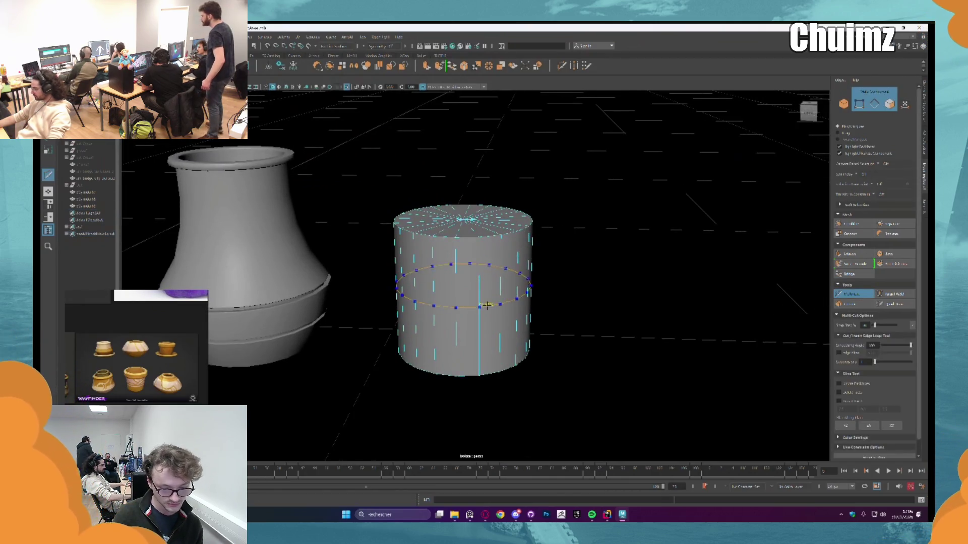
{"action": "left_click", "coordinate": [855, 292]}
{"action": "left_click", "coordinate": [877, 106]}
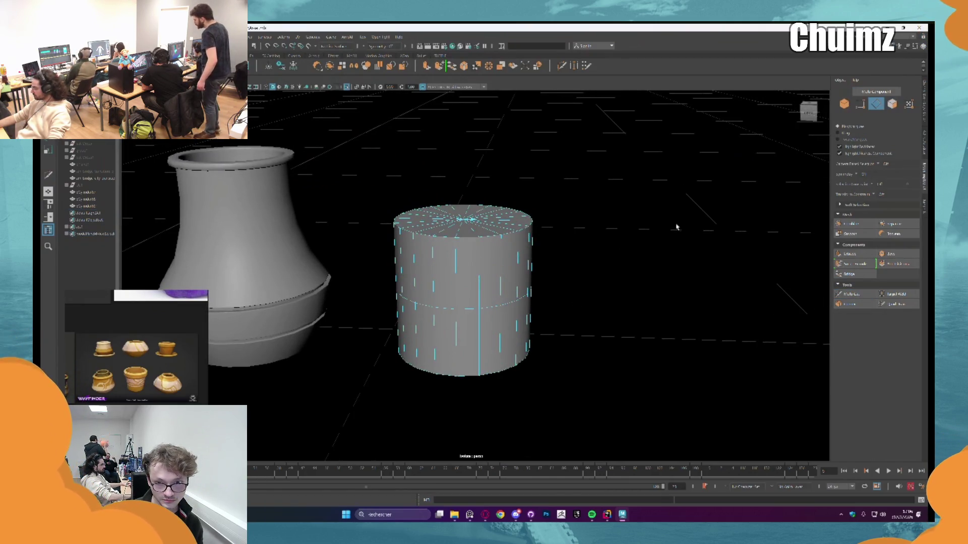
{"action": "double_click", "coordinate": [497, 309]}
{"action": "mouse_move", "coordinate": [487, 278]}
{"action": "left_mouse_down"}
{"action": "mouse_move", "coordinate": [494, 289]}
{"action": "mouse_move", "coordinate": [472, 353]}
{"action": "left_mouse_up"}
- Delete the new pot's top cap faces and the bottom caps of the vase and right pot
{"action": "key", "text": "F11"}
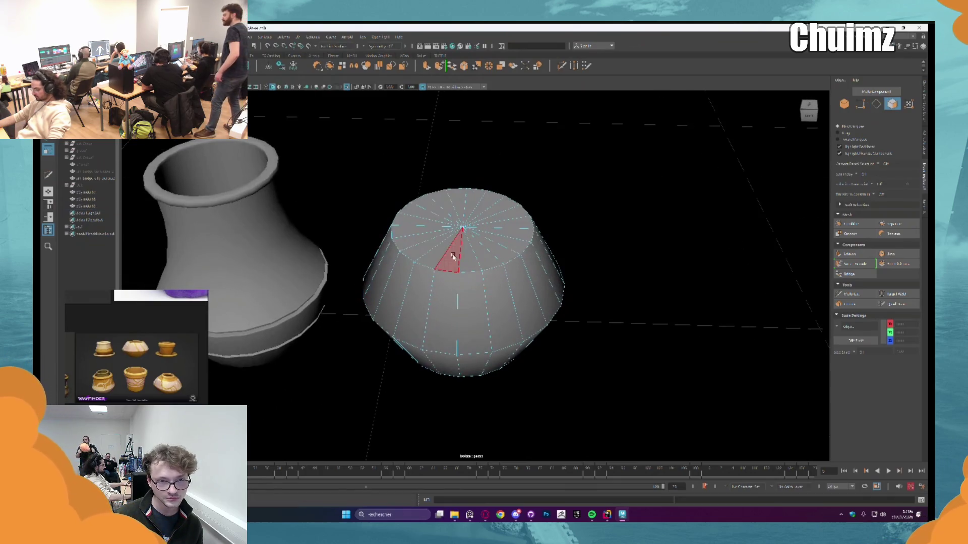
{"action": "mouse_move", "coordinate": [438, 227]}
{"action": "left_mouse_down"}
{"action": "mouse_move", "coordinate": [479, 233]}
{"action": "mouse_move", "coordinate": [454, 218]}
{"action": "mouse_move", "coordinate": [455, 237]}
{"action": "mouse_move", "coordinate": [473, 252]}
{"action": "left_mouse_up"}
{"action": "key", "text": "Delete"}
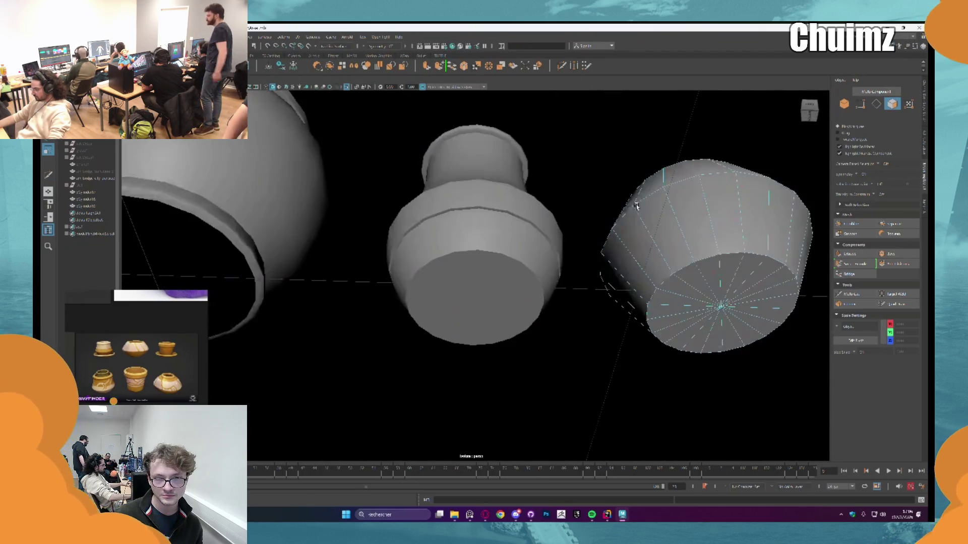
{"action": "left_click", "coordinate": [479, 242]}
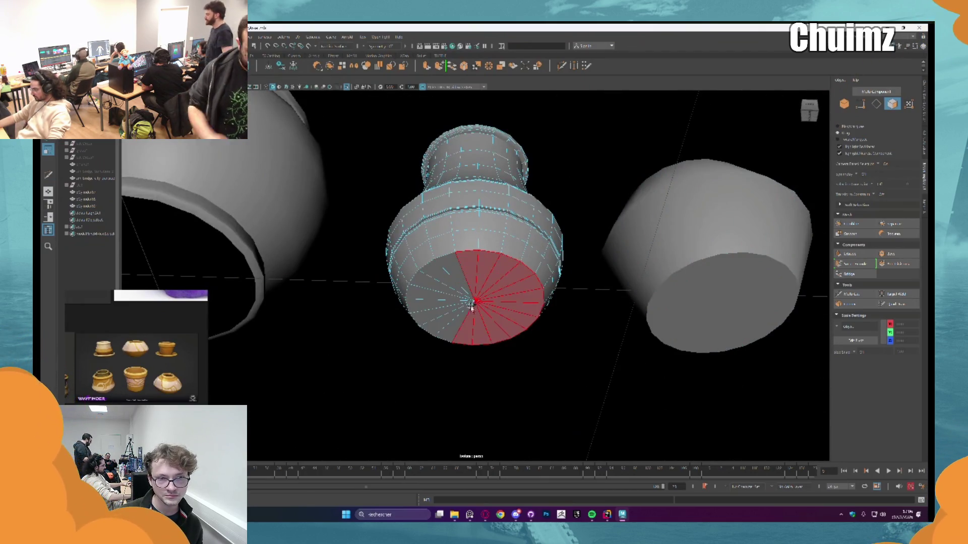
{"action": "left_click_drag", "start_coordinate": [474, 307], "coordinate": [462, 277]}
{"action": "key", "text": "Delete"}
{"action": "left_click_drag", "start_coordinate": [752, 291], "coordinate": [585, 300]}
{"action": "right_click", "coordinate": [585, 300]}
{"action": "left_click_drag", "start_coordinate": [624, 315], "coordinate": [625, 290]}
{"action": "key", "text": "w"}
{"action": "key", "text": "Delete"}
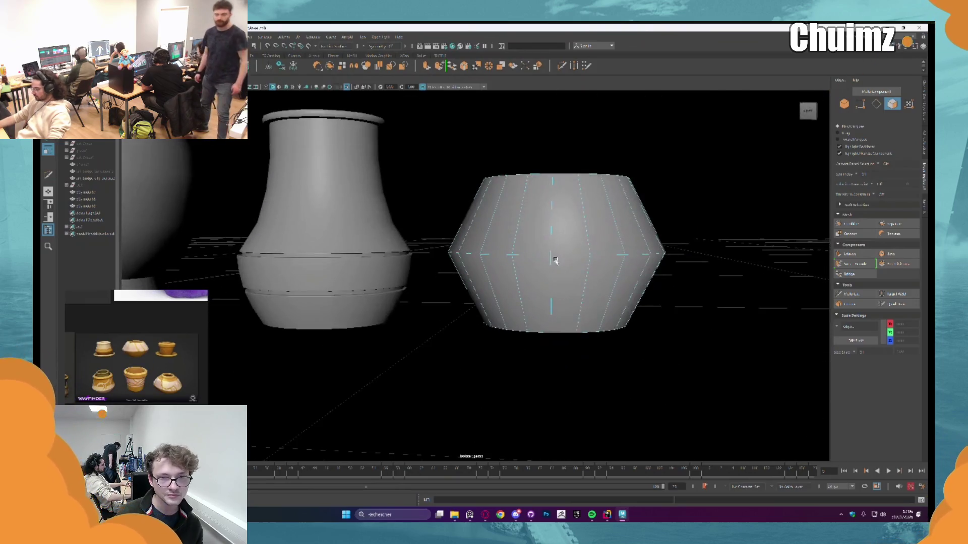
- Bevel the pot's middle edge loop and return to Object Mode
{"action": "scroll", "coordinate": [557, 259], "scroll_direction": "up", "scroll_amount": 3}
{"action": "right_click", "coordinate": [518, 280]}
{"action": "left_click", "coordinate": [538, 263]}
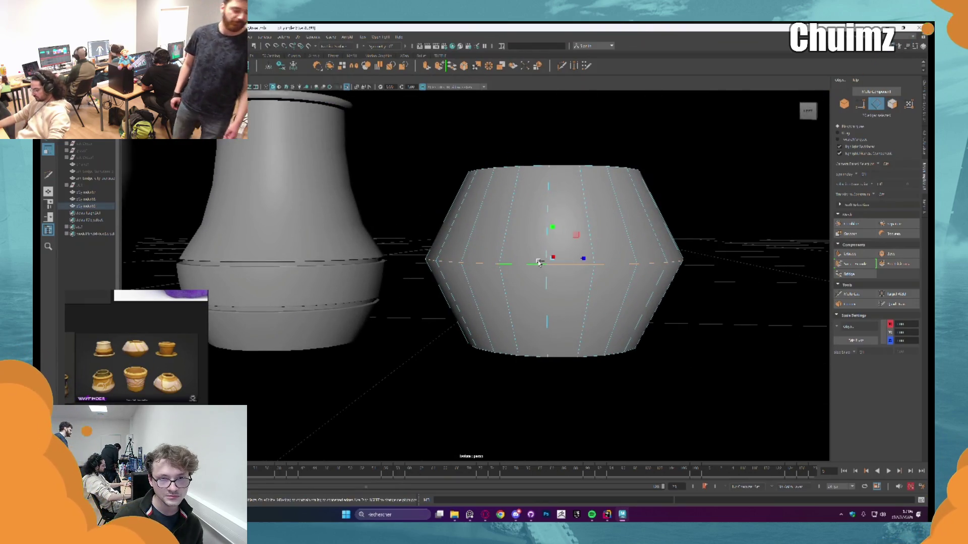
{"action": "key", "text": "ctrl+b"}
{"action": "right_click", "coordinate": [625, 272]}
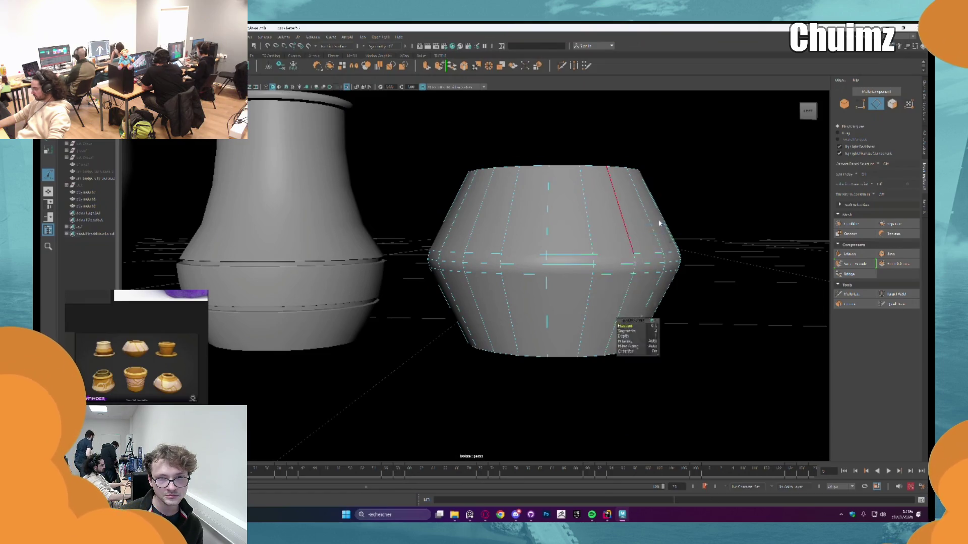
{"action": "left_click", "coordinate": [650, 224]}
{"action": "scroll", "coordinate": [686, 225], "scroll_direction": "down", "scroll_amount": 3}
{"action": "left_click_drag", "start_coordinate": [686, 225], "coordinate": [681, 233]}
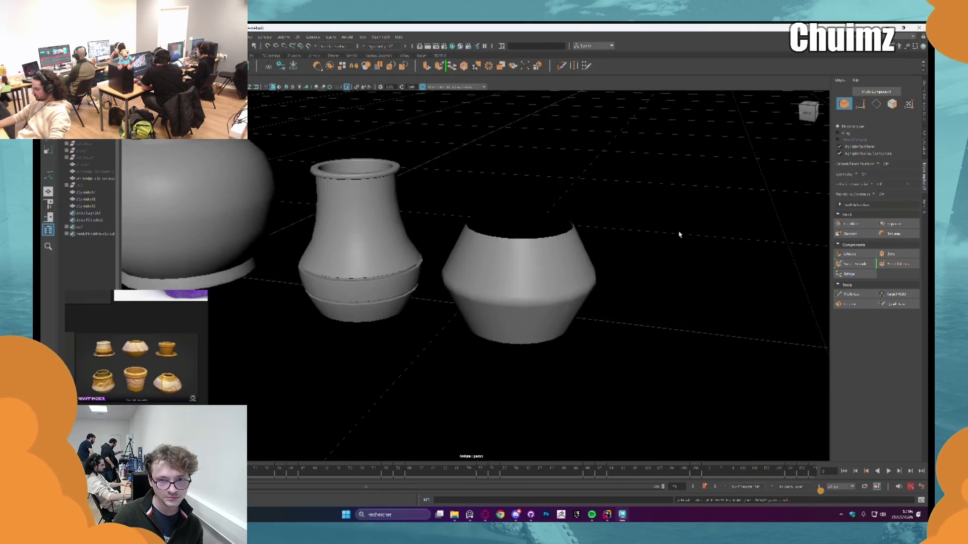
- Extrude the right pot's rim loop inward, then again downward to form a thick hollow rim
{"action": "left_click", "coordinate": [579, 259]}
{"action": "key", "text": "F10"}
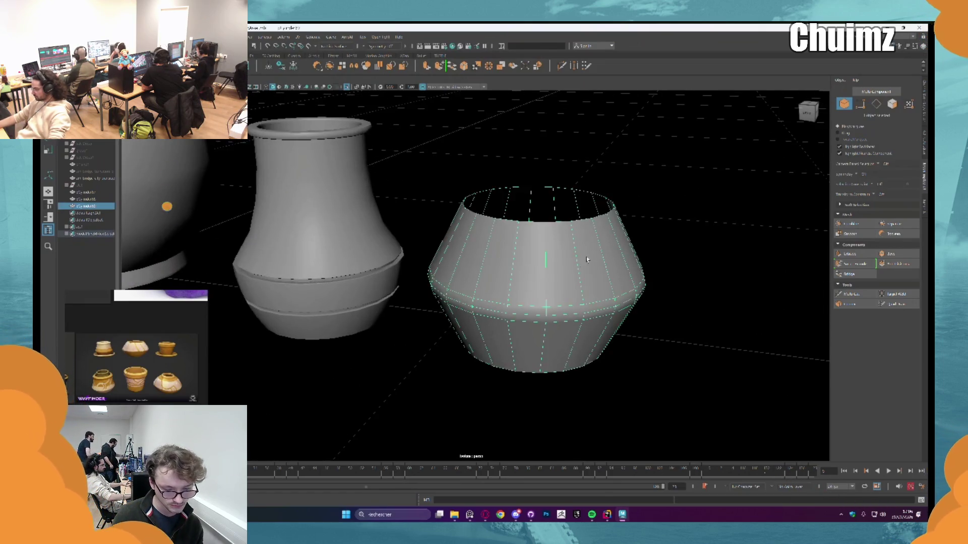
{"action": "scroll", "coordinate": [538, 280], "scroll_direction": "up", "scroll_amount": 2}
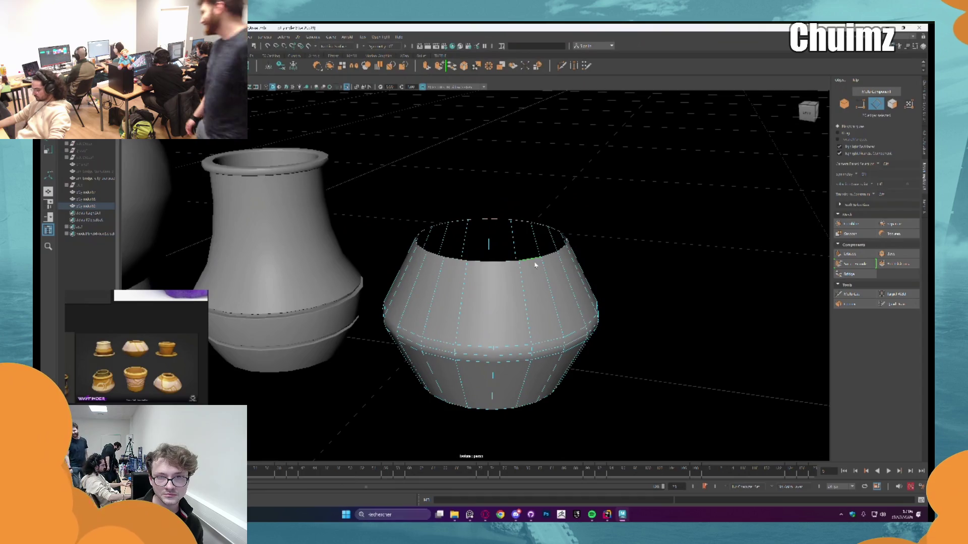
{"action": "double_click", "coordinate": [535, 261]}
{"action": "key", "text": "ctrl+e"}
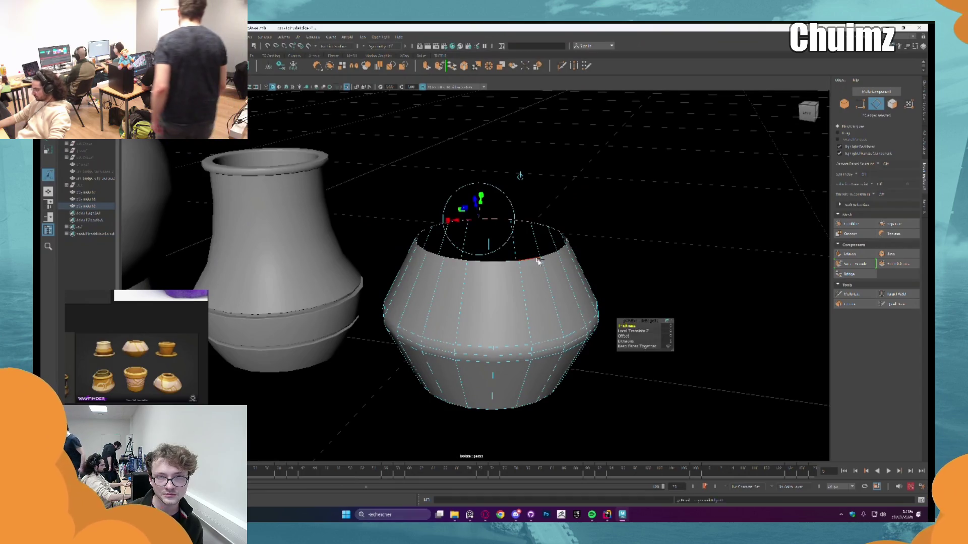
{"action": "key", "text": "r"}
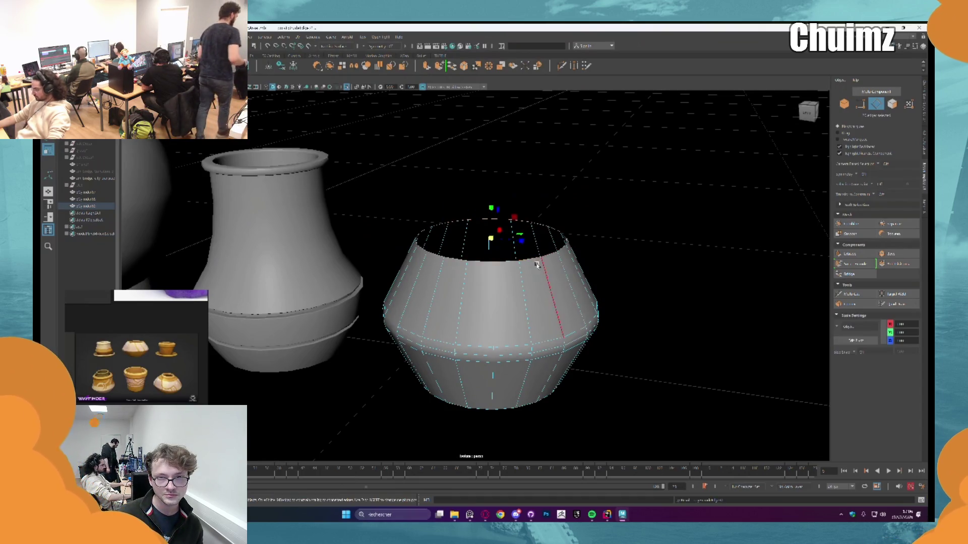
{"action": "left_click_drag", "start_coordinate": [526, 236], "coordinate": [516, 235]}
{"action": "scroll", "coordinate": [509, 252], "scroll_direction": "up", "scroll_amount": 3}
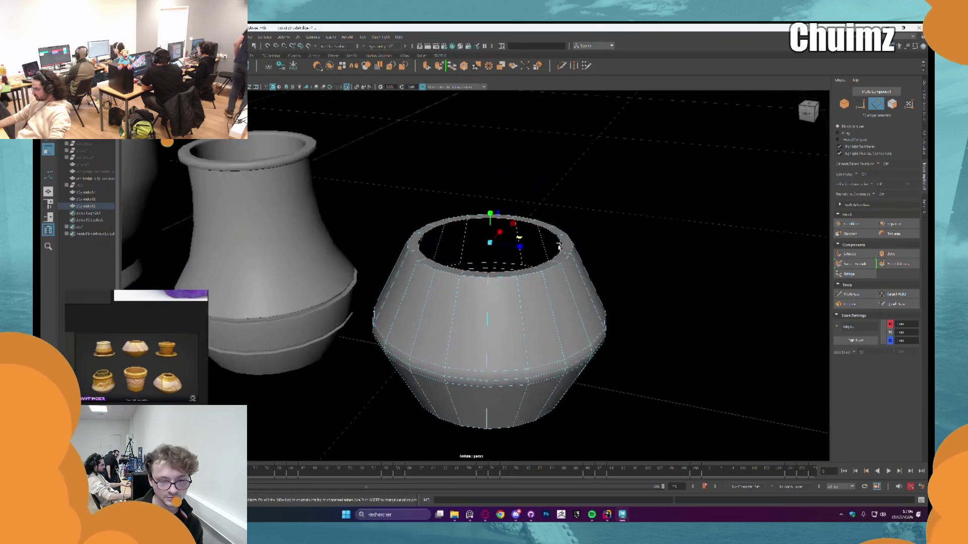
{"action": "key", "text": "ctrl+e"}
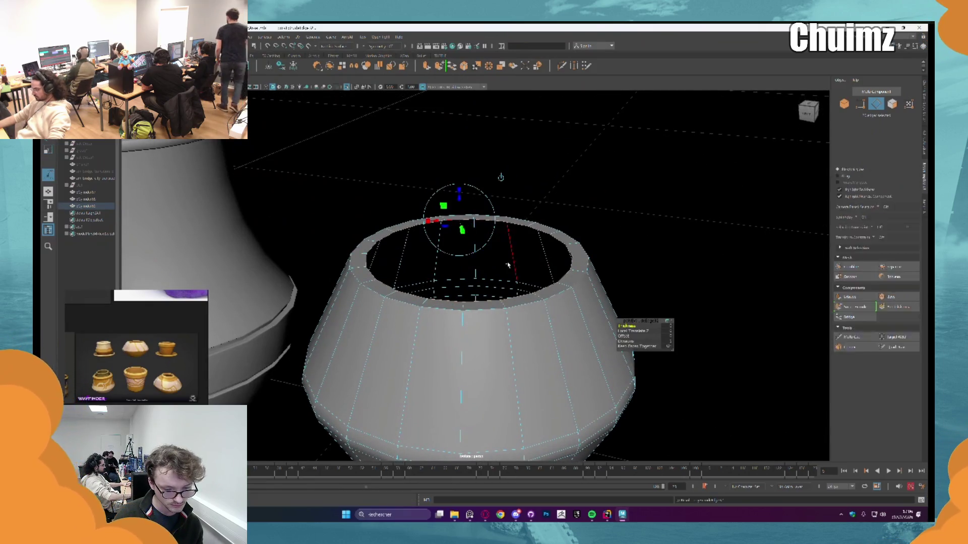
{"action": "left_click_drag", "start_coordinate": [459, 194], "coordinate": [468, 232]}
{"action": "key", "text": "ctrl+r"}
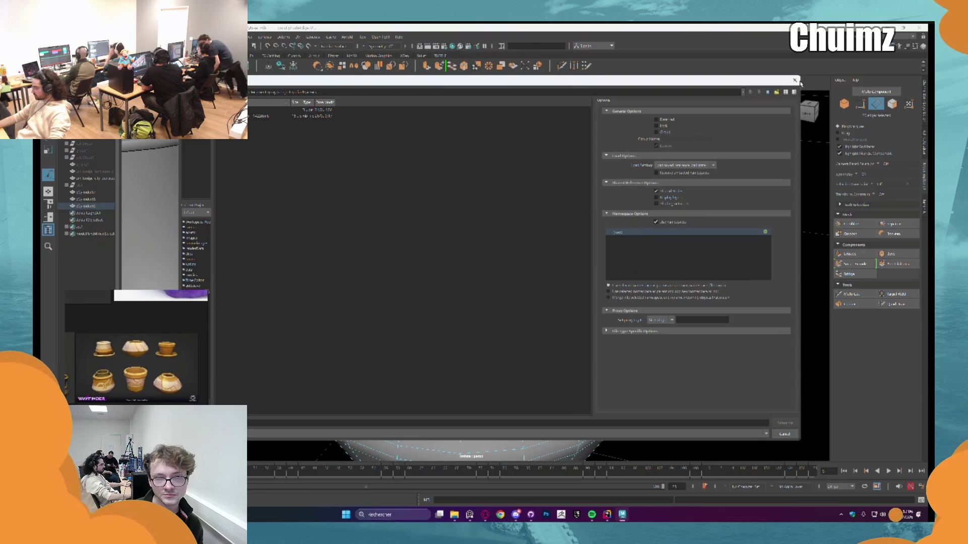
{"action": "left_click", "coordinate": [795, 80]}
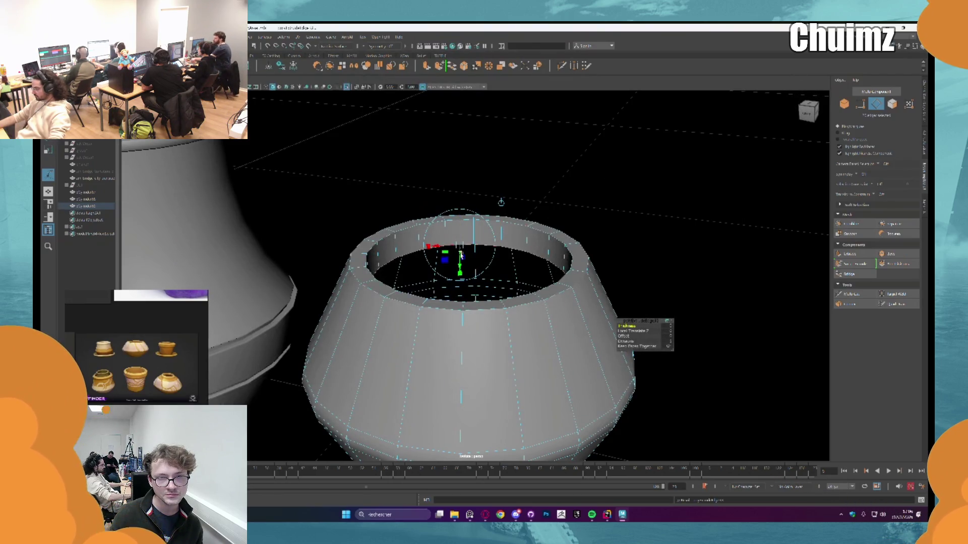
- Bevel the rim edge loop with a fraction of about 0.3
{"action": "left_click_drag", "start_coordinate": [461, 256], "coordinate": [512, 281]}
{"action": "right_click", "coordinate": [513, 282]}
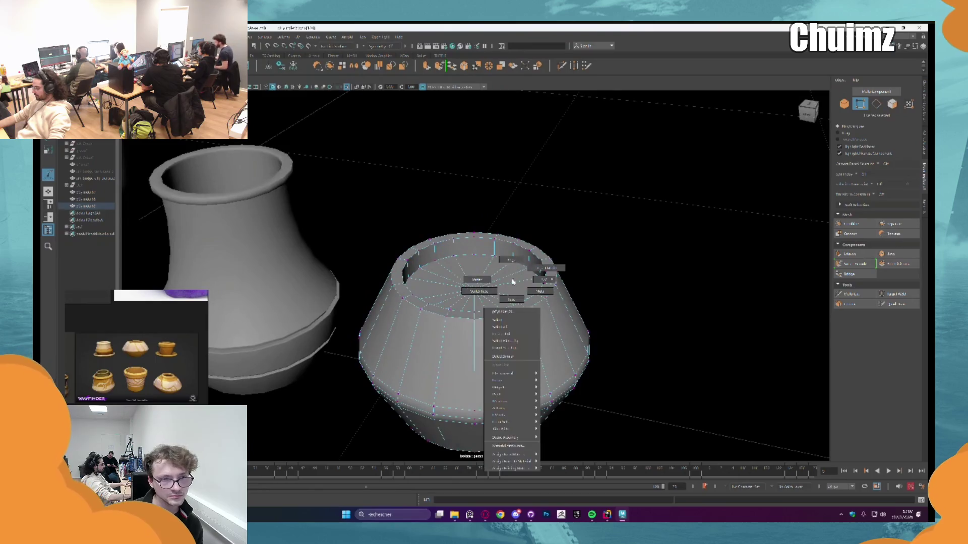
{"action": "left_click", "coordinate": [510, 260]}
{"action": "scroll", "coordinate": [540, 256], "scroll_direction": "up", "scroll_amount": 2}
{"action": "double_click", "coordinate": [551, 254]}
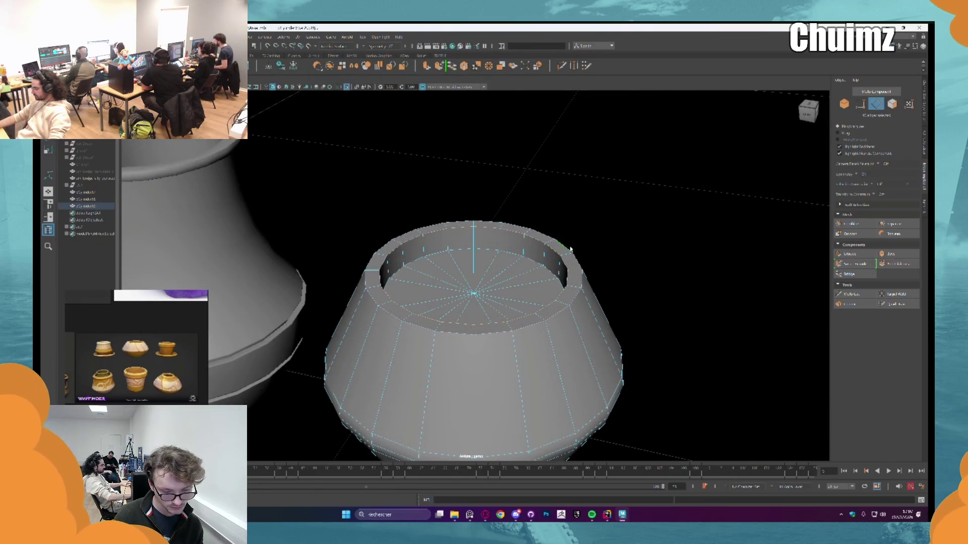
{"action": "key", "text": "ctrl+b"}
{"action": "left_click_drag", "start_coordinate": [625, 325], "coordinate": [618, 326]}
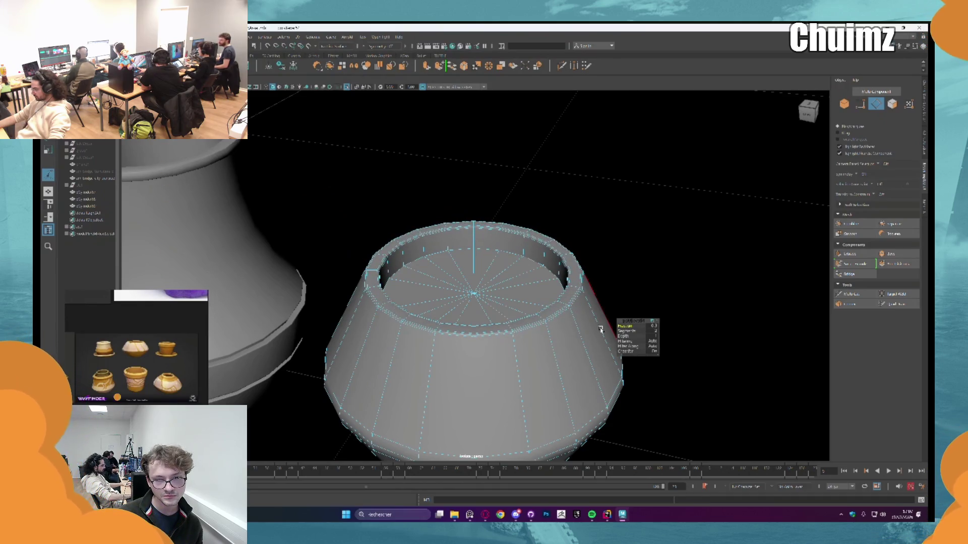
{"action": "left_click", "coordinate": [598, 298]}
{"action": "scroll", "coordinate": [624, 272], "scroll_direction": "down", "scroll_amount": 3}
{"action": "mouse_move", "coordinate": [624, 273]}
{"action": "left_mouse_down"}
{"action": "mouse_move", "coordinate": [519, 292]}
{"action": "mouse_move", "coordinate": [535, 271]}
{"action": "mouse_move", "coordinate": [624, 218]}
{"action": "mouse_move", "coordinate": [628, 229]}
{"action": "mouse_move", "coordinate": [512, 210]}
{"action": "left_mouse_up"}
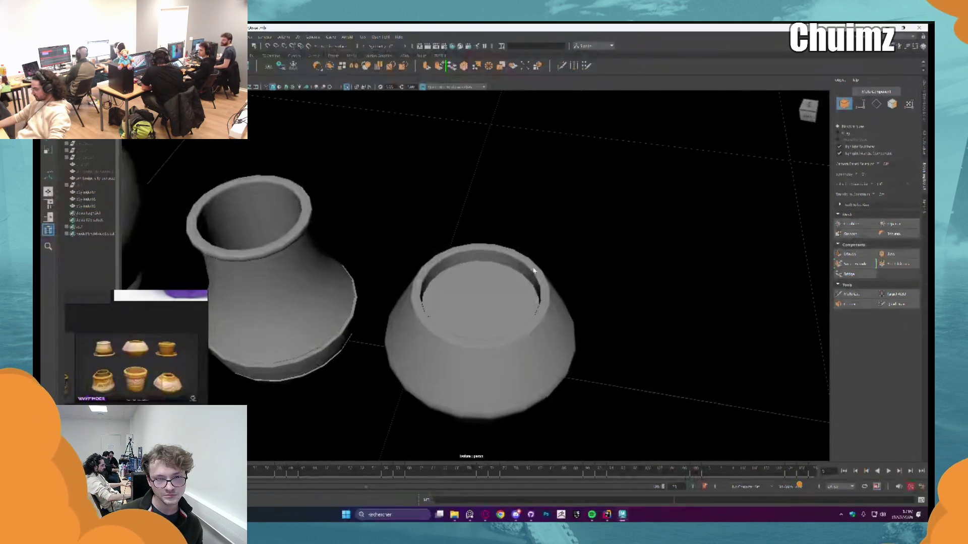
{"action": "left_click", "coordinate": [491, 241]}
- Move the middle vase's pivot down to its base and raise the vase slightly
{"action": "key", "text": "w"}
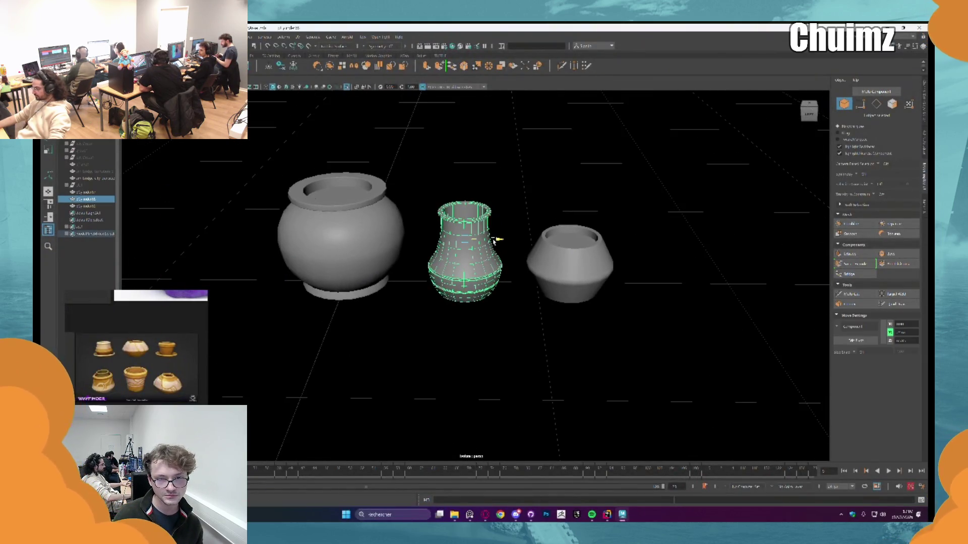
{"action": "left_click", "coordinate": [506, 237]}
{"action": "left_click", "coordinate": [569, 264]}
{"action": "left_click", "coordinate": [557, 198]}
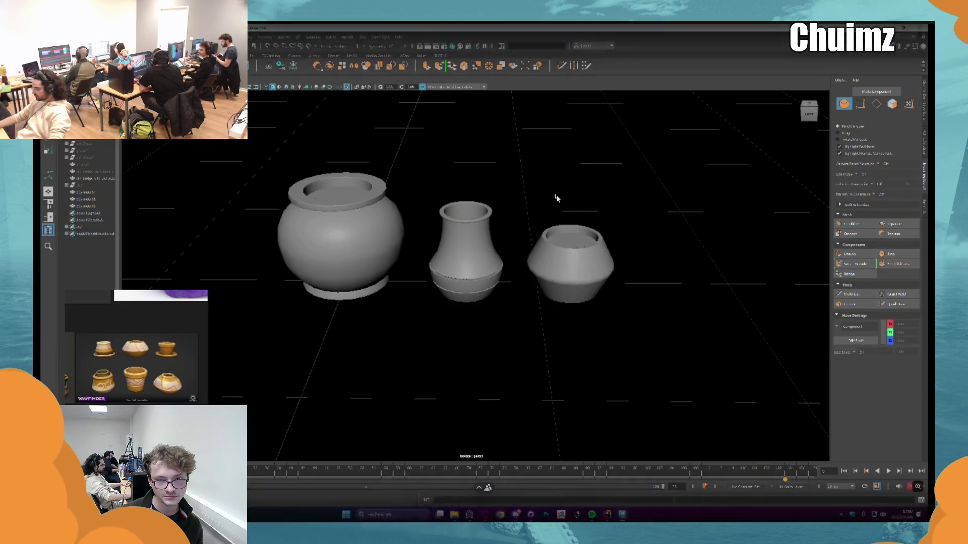
{"action": "scroll", "coordinate": [557, 198], "scroll_direction": "down", "scroll_amount": 3}
{"action": "mouse_move", "coordinate": [527, 190]}
{"action": "left_mouse_down"}
{"action": "mouse_move", "coordinate": [584, 181]}
{"action": "mouse_move", "coordinate": [590, 158]}
{"action": "mouse_move", "coordinate": [551, 173]}
{"action": "mouse_move", "coordinate": [523, 215]}
{"action": "mouse_move", "coordinate": [516, 186]}
{"action": "mouse_move", "coordinate": [512, 198]}
{"action": "left_mouse_up"}
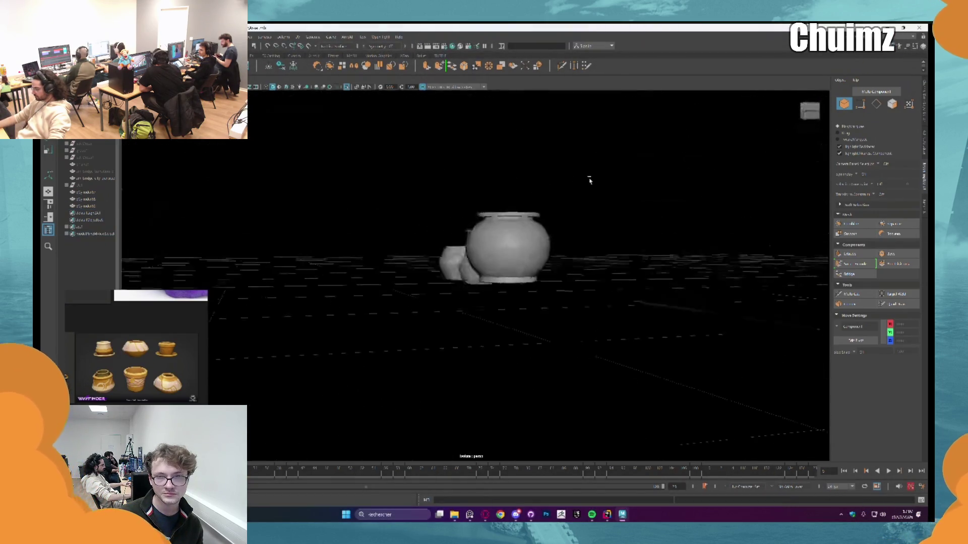
{"action": "scroll", "coordinate": [512, 199], "scroll_direction": "up", "scroll_amount": 2}
{"action": "left_click", "coordinate": [474, 229]}
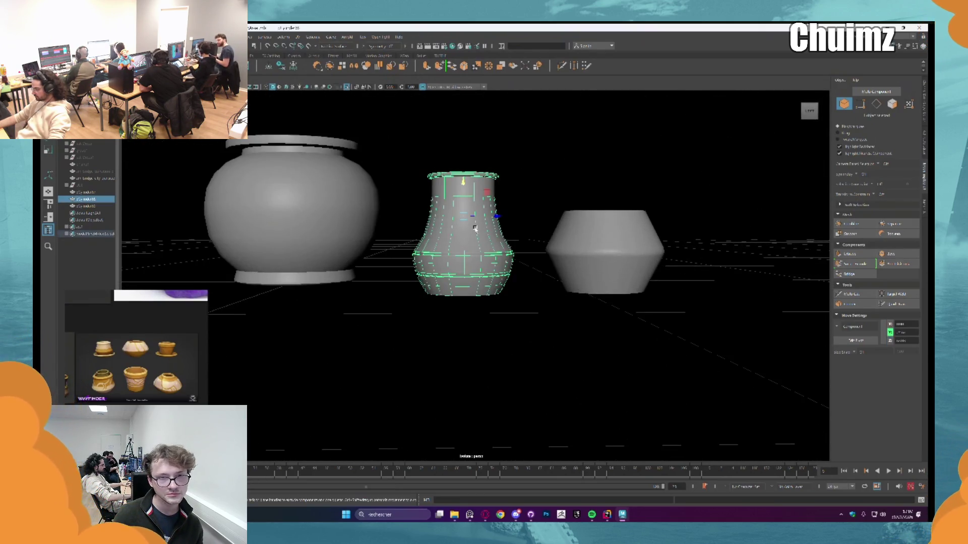
{"action": "key", "text": "d"}
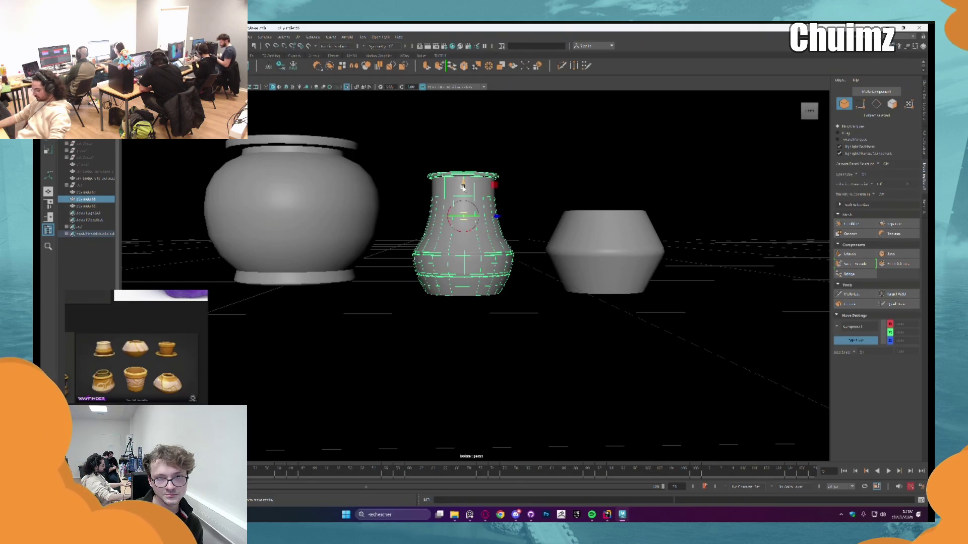
{"action": "left_click_drag", "start_coordinate": [462, 187], "coordinate": [464, 313]}
{"action": "key", "text": "d"}
{"action": "left_click_drag", "start_coordinate": [463, 291], "coordinate": [463, 279]}
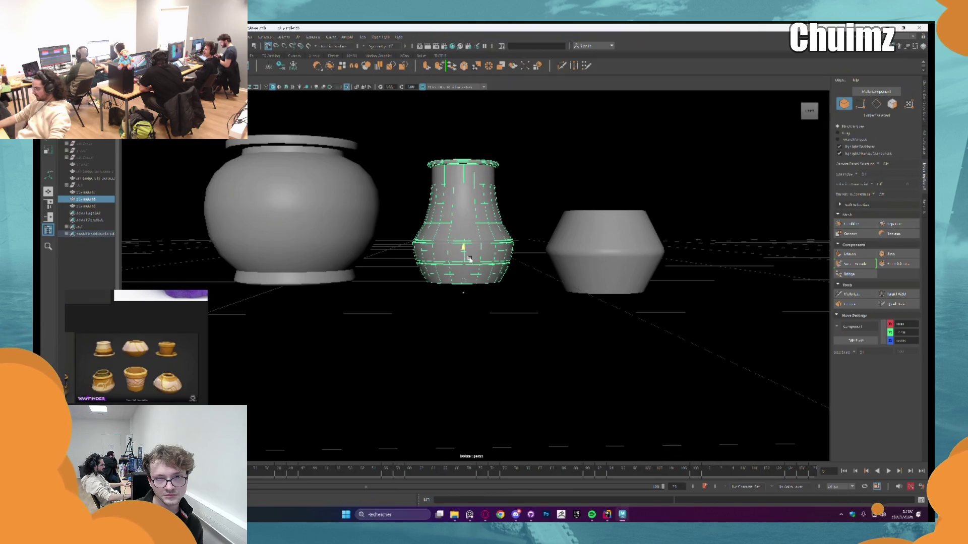
- Move the right pot's pivot down to its base
{"action": "left_click", "coordinate": [563, 272]}
{"action": "key", "text": "d"}
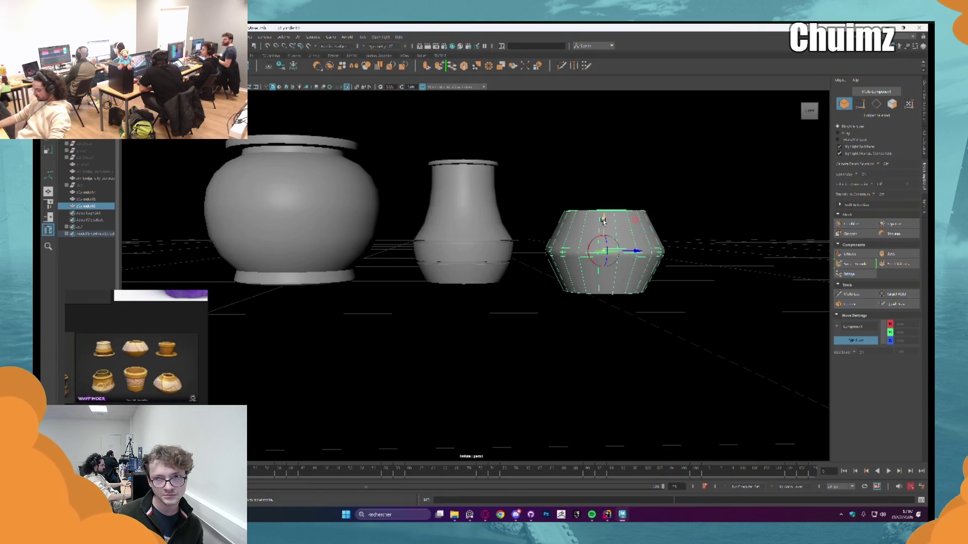
{"action": "left_click_drag", "start_coordinate": [603, 220], "coordinate": [603, 338]}
{"action": "key", "text": "d"}
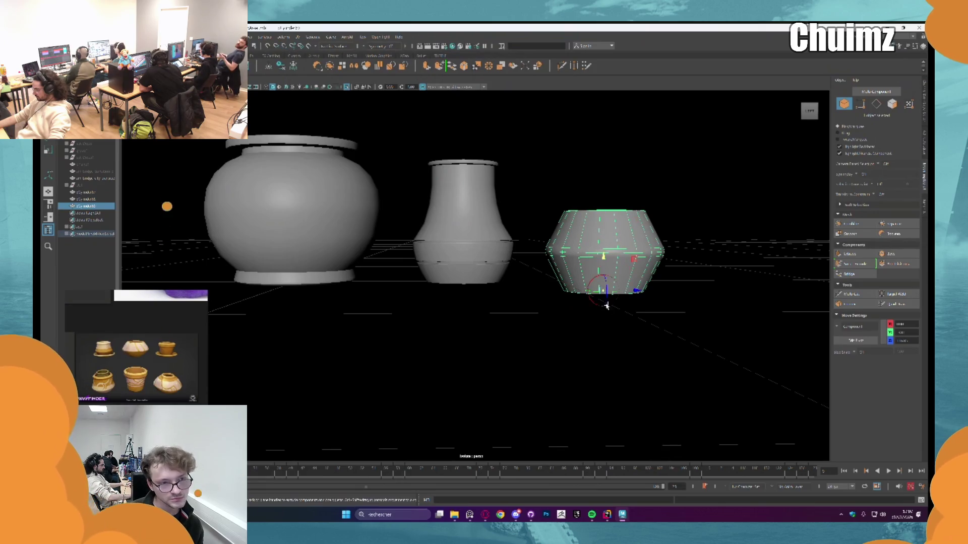
{"action": "left_click", "coordinate": [694, 317]}
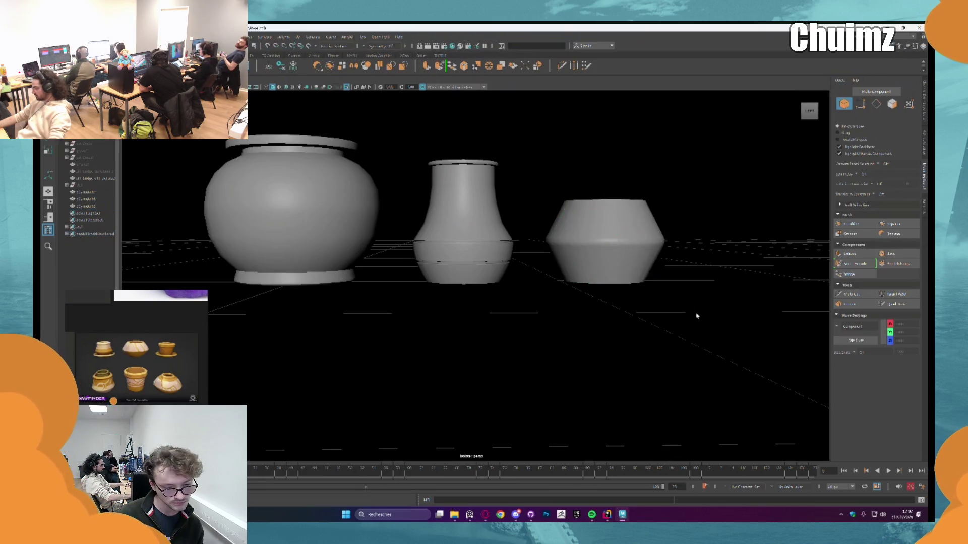
{"action": "left_click_drag", "start_coordinate": [693, 317], "coordinate": [683, 286]}
{"action": "scroll", "coordinate": [672, 262], "scroll_direction": "up", "scroll_amount": 4}
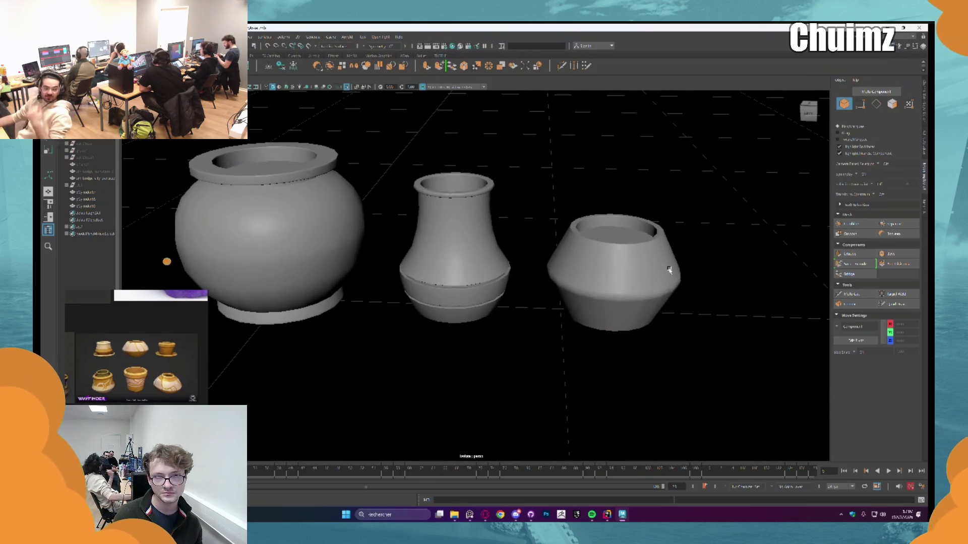
- Zoom around the three hollow pots and minimize the PureRef reference board
{"action": "scroll", "coordinate": [669, 270], "scroll_direction": "down", "scroll_amount": 3}
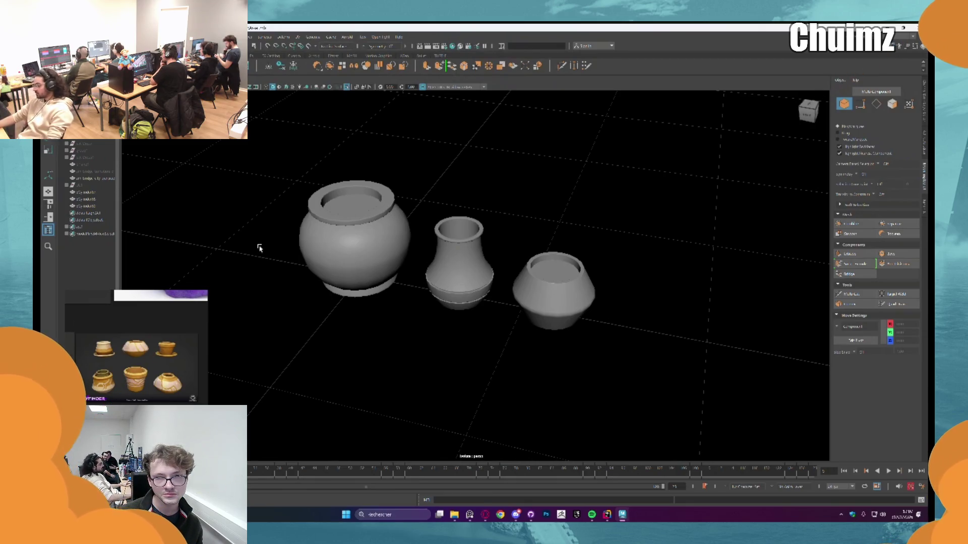
{"action": "scroll", "coordinate": [260, 248], "scroll_direction": "down", "scroll_amount": 3}
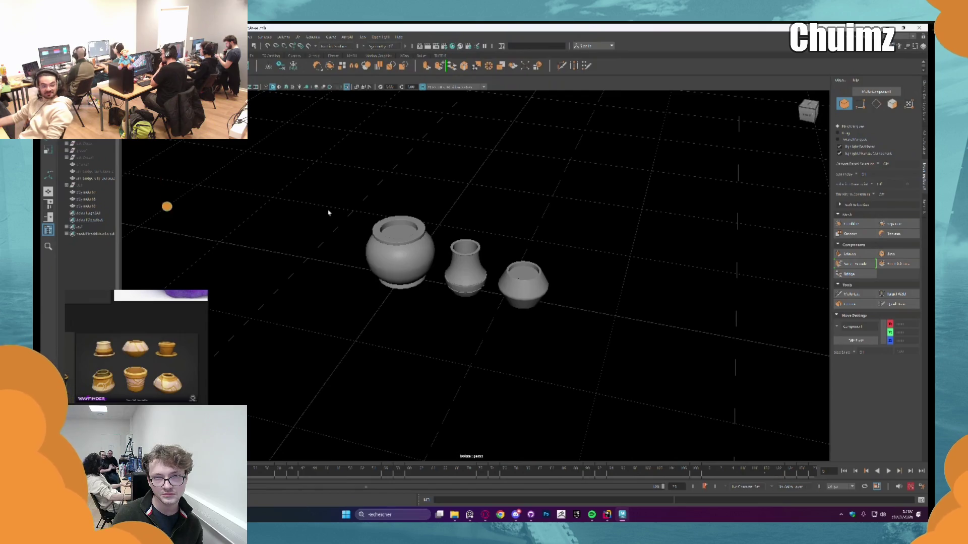
{"action": "scroll", "coordinate": [328, 212], "scroll_direction": "up", "scroll_amount": 3}
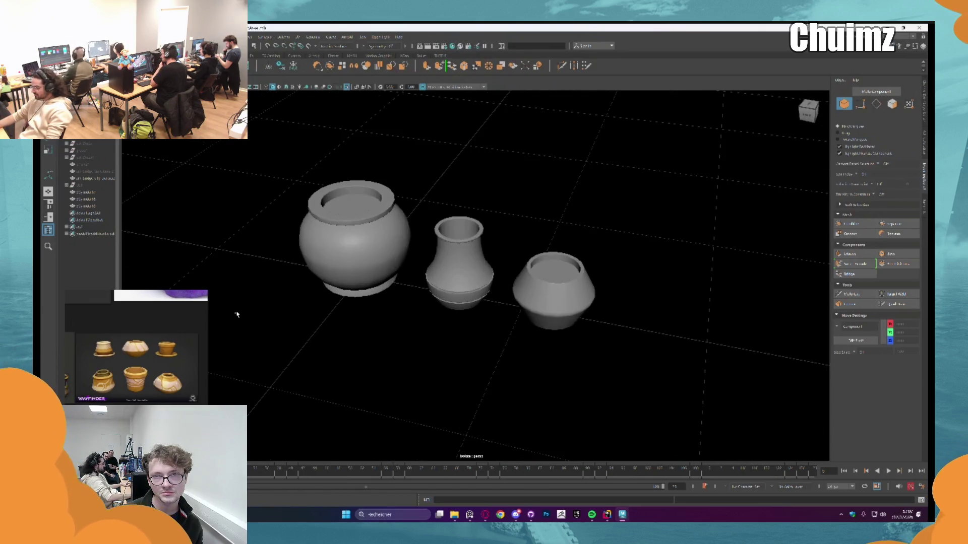
{"action": "scroll", "coordinate": [101, 368], "scroll_direction": "up", "scroll_amount": 5}
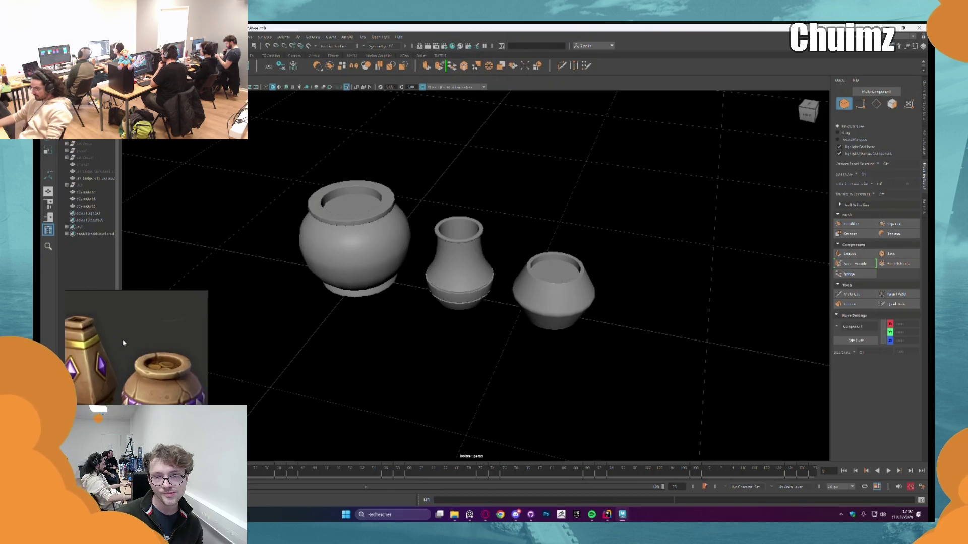
{"action": "scroll", "coordinate": [122, 343], "scroll_direction": "down", "scroll_amount": 5}
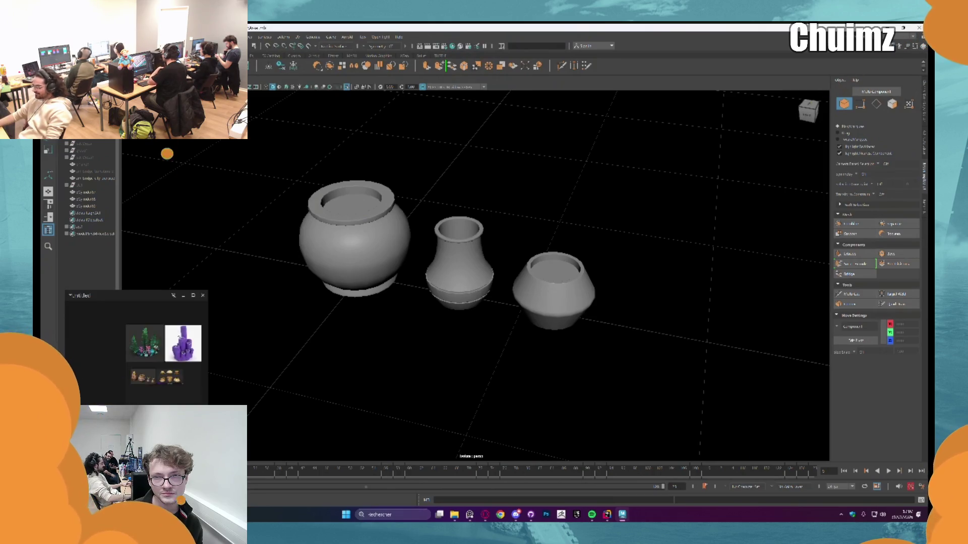
{"action": "scroll", "coordinate": [168, 304], "scroll_direction": "up", "scroll_amount": 5}
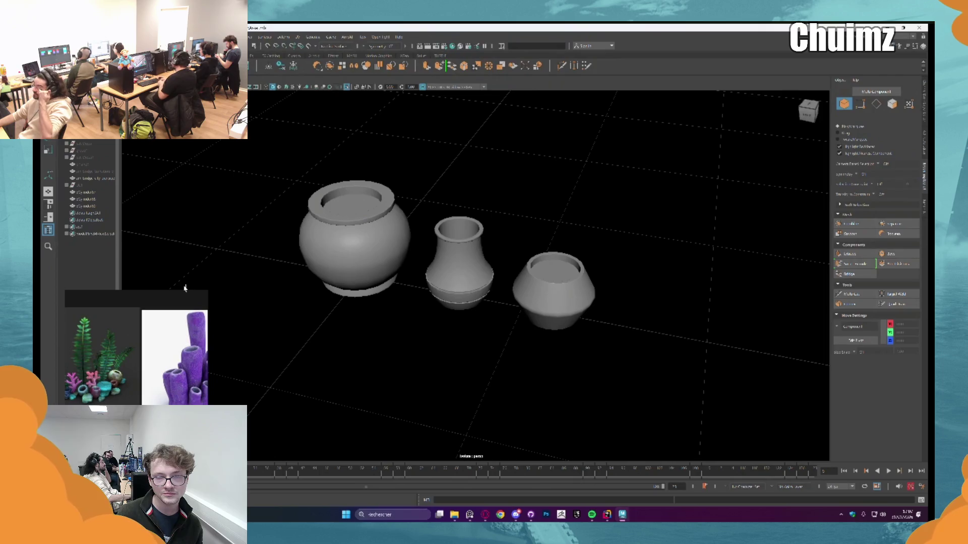
{"action": "left_click", "coordinate": [184, 296]}
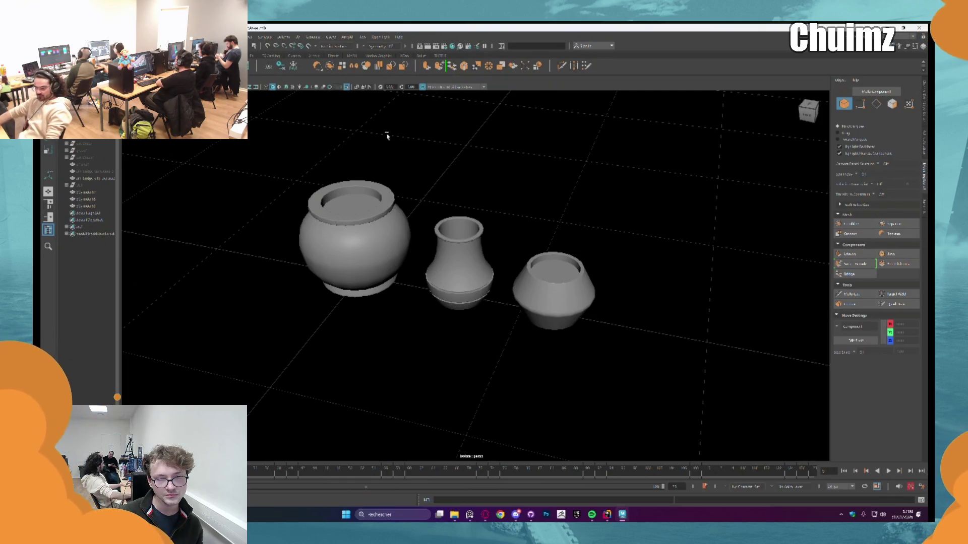
- Level the view on the pots and switch to the Pinterest pot page in Opera
{"action": "scroll", "coordinate": [529, 218], "scroll_direction": "up", "scroll_amount": 3}
{"action": "scroll", "coordinate": [529, 217], "scroll_direction": "down", "scroll_amount": 2}
{"action": "mouse_move", "coordinate": [529, 216]}
{"action": "left_mouse_down"}
{"action": "mouse_move", "coordinate": [509, 222]}
{"action": "mouse_move", "coordinate": [499, 242]}
{"action": "left_mouse_up"}
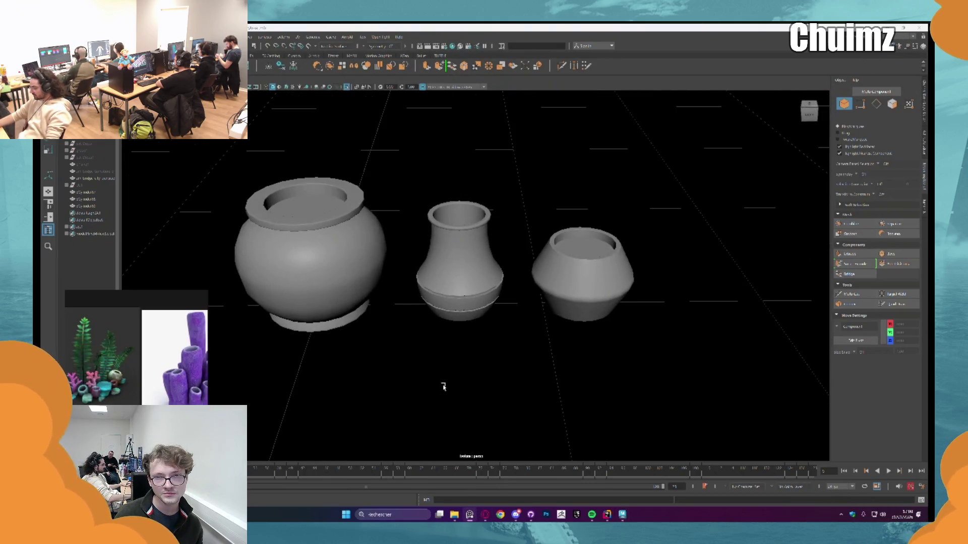
{"action": "left_click", "coordinate": [485, 514]}
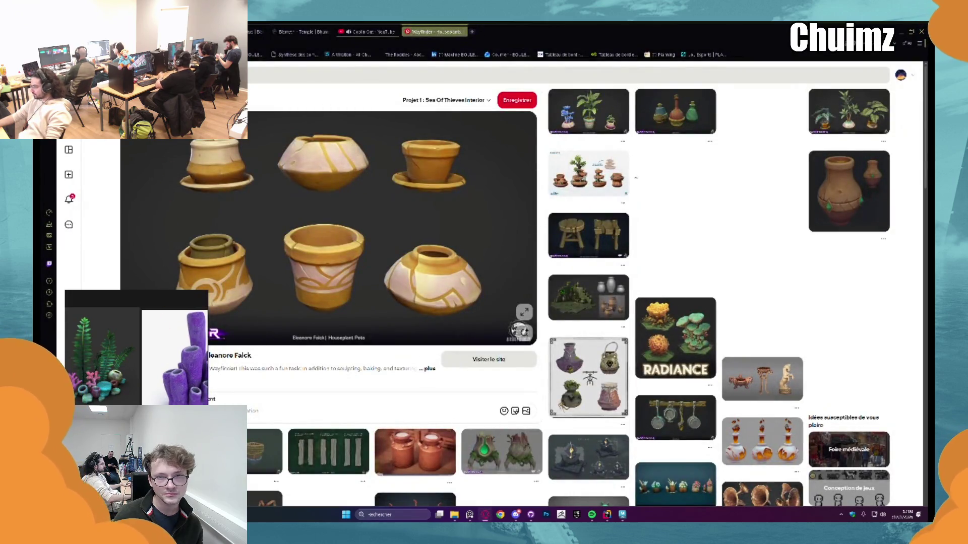
- Hide the reference board and browse the green plants and palm tree pins
{"action": "mouse_move", "coordinate": [116, 304]}
{"action": "left_click", "coordinate": [177, 297]}
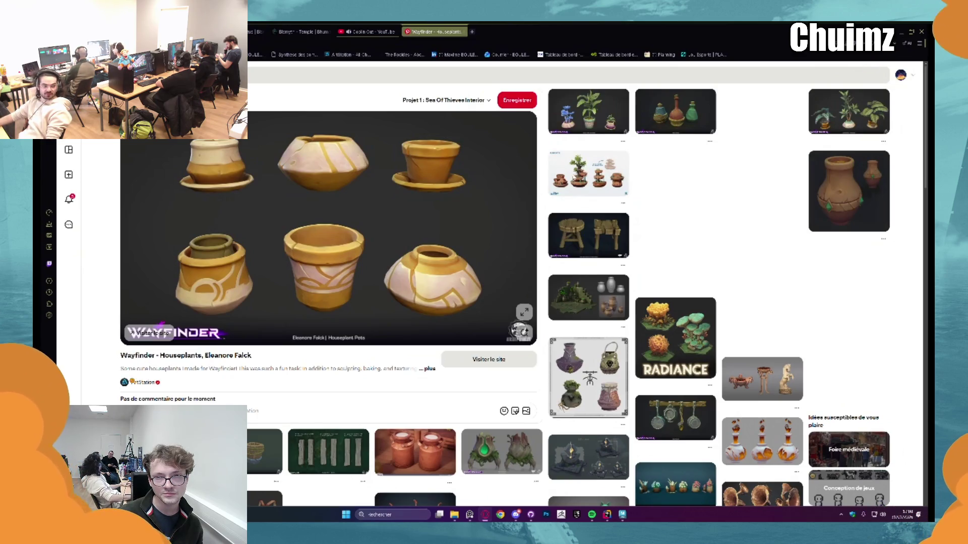
{"action": "scroll", "coordinate": [714, 137], "scroll_direction": "down", "scroll_amount": 2}
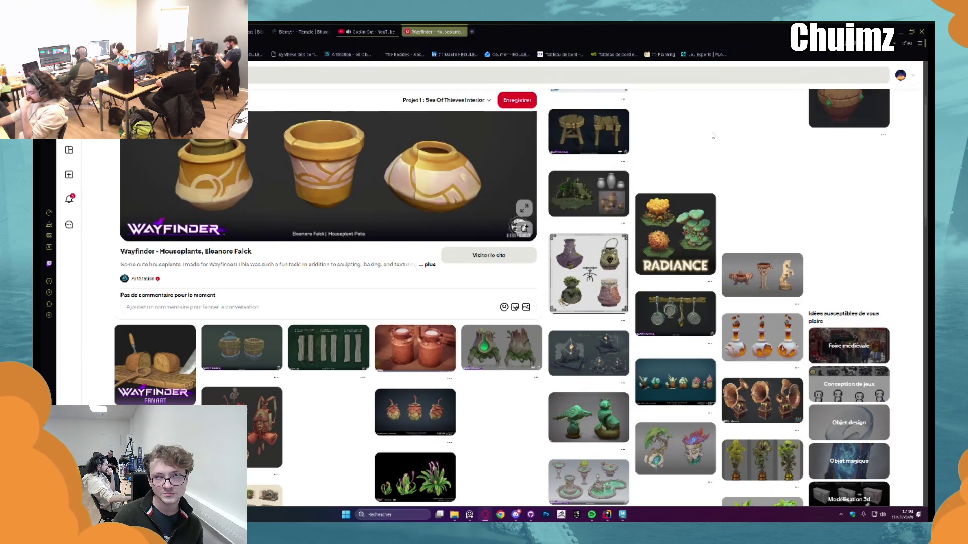
{"action": "scroll", "coordinate": [714, 136], "scroll_direction": "down", "scroll_amount": 5}
{"action": "scroll", "coordinate": [669, 182], "scroll_direction": "down", "scroll_amount": 1}
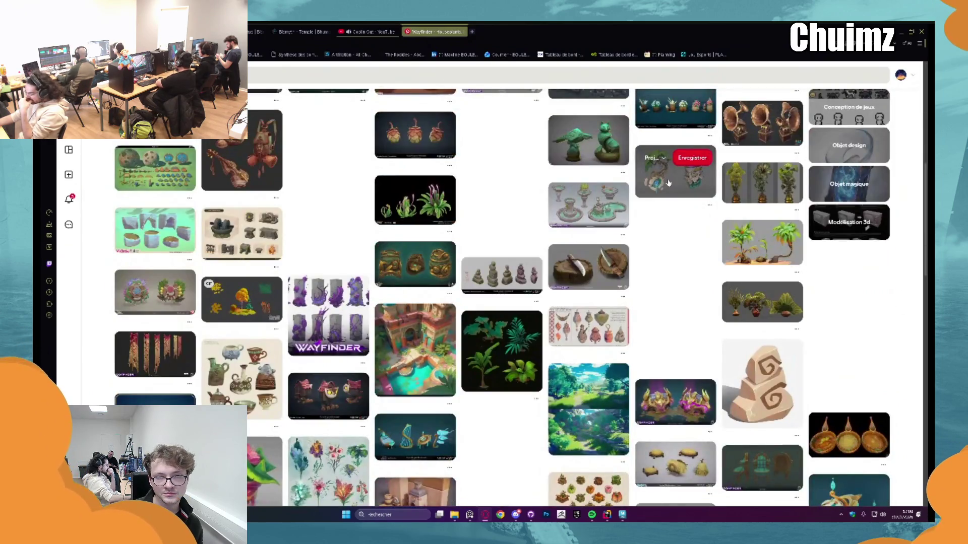
{"action": "left_click", "coordinate": [499, 348]}
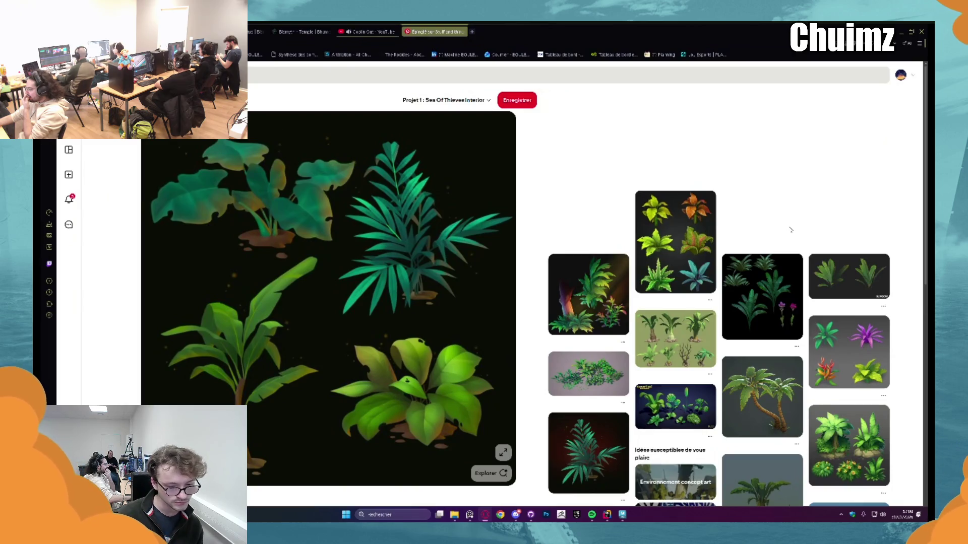
{"action": "scroll", "coordinate": [791, 230], "scroll_direction": "down", "scroll_amount": 2}
{"action": "left_click", "coordinate": [752, 328]}
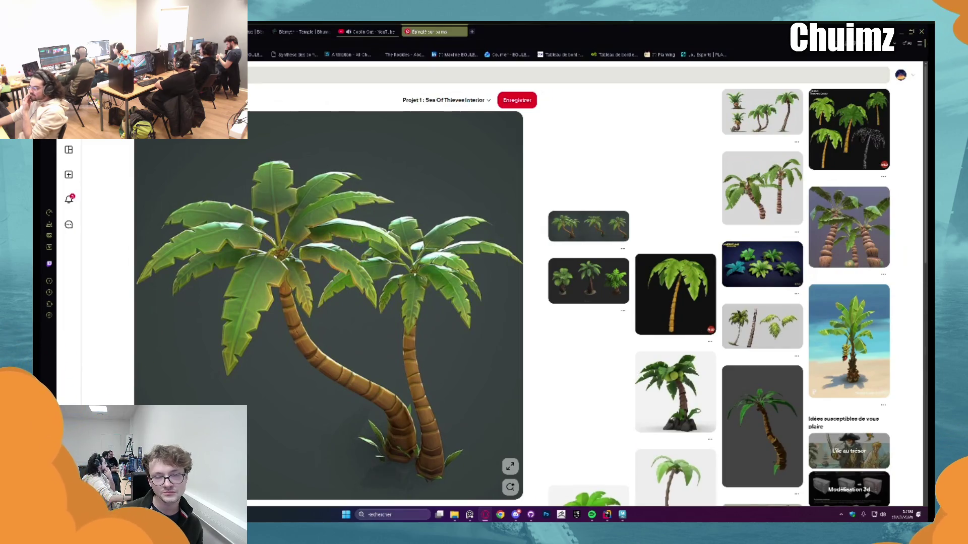
{"action": "key", "text": "alt+Left"}
{"action": "key", "text": "alt+Left"}
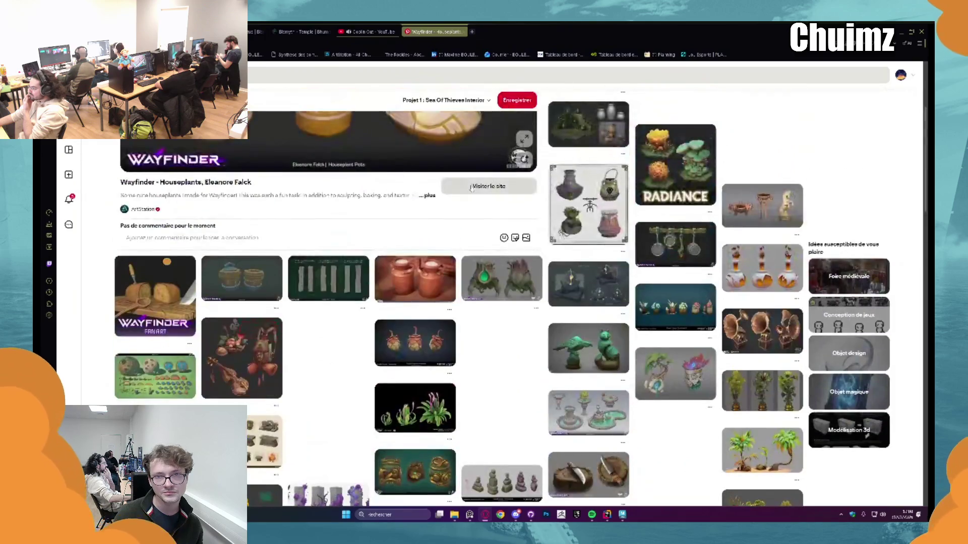
{"action": "scroll", "coordinate": [242, 131], "scroll_direction": "down", "scroll_amount": 5}
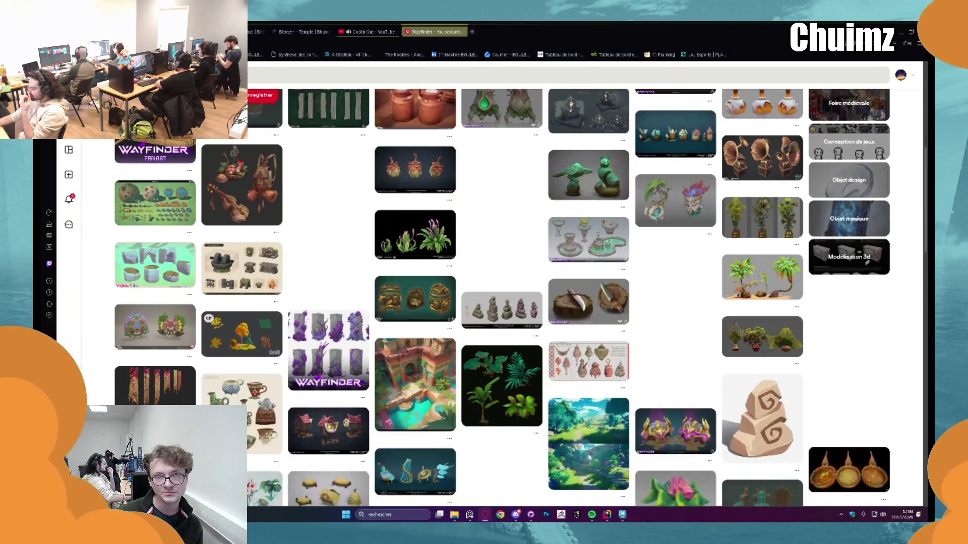
{"action": "key", "text": "alt+Left"}
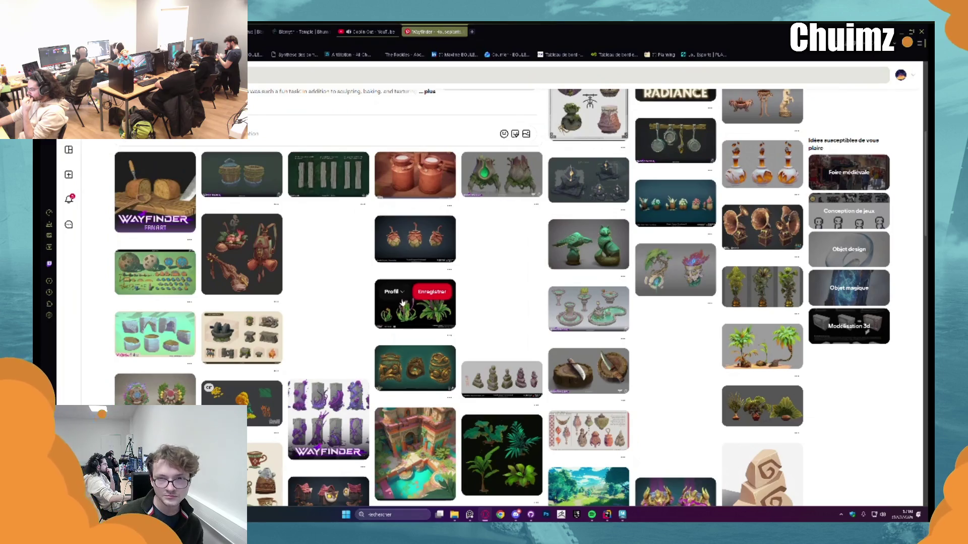
- Browse the Ratchet & Clank foliage, Wayfinder Houseplants and hanging tattered banners pins
{"action": "left_click", "coordinate": [405, 309]}
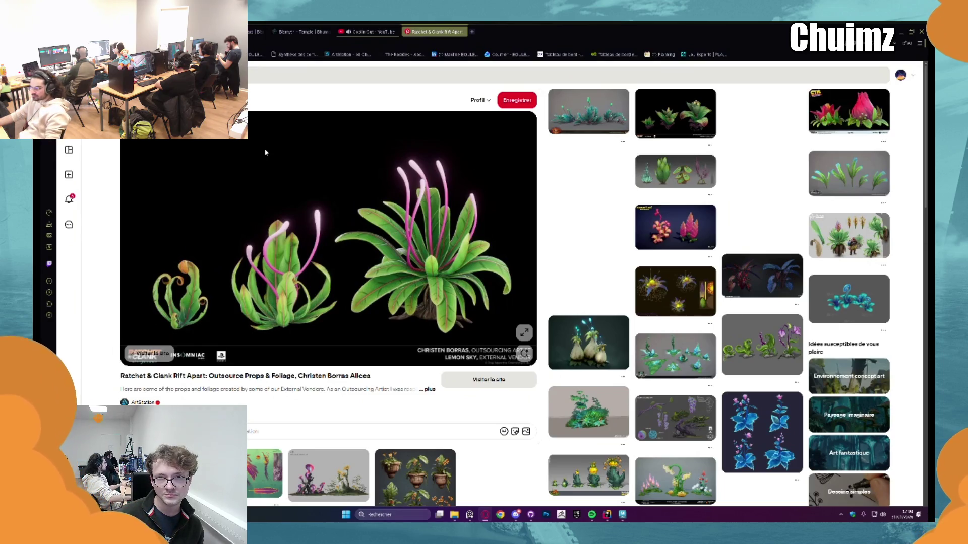
{"action": "left_click", "coordinate": [415, 476]}
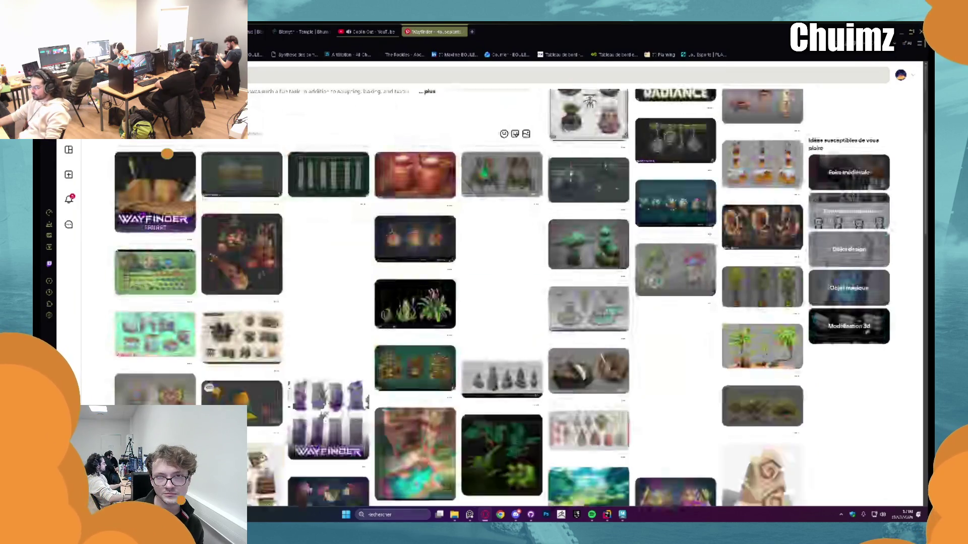
{"action": "scroll", "coordinate": [213, 186], "scroll_direction": "down", "scroll_amount": 5}
{"action": "scroll", "coordinate": [212, 187], "scroll_direction": "down", "scroll_amount": 3}
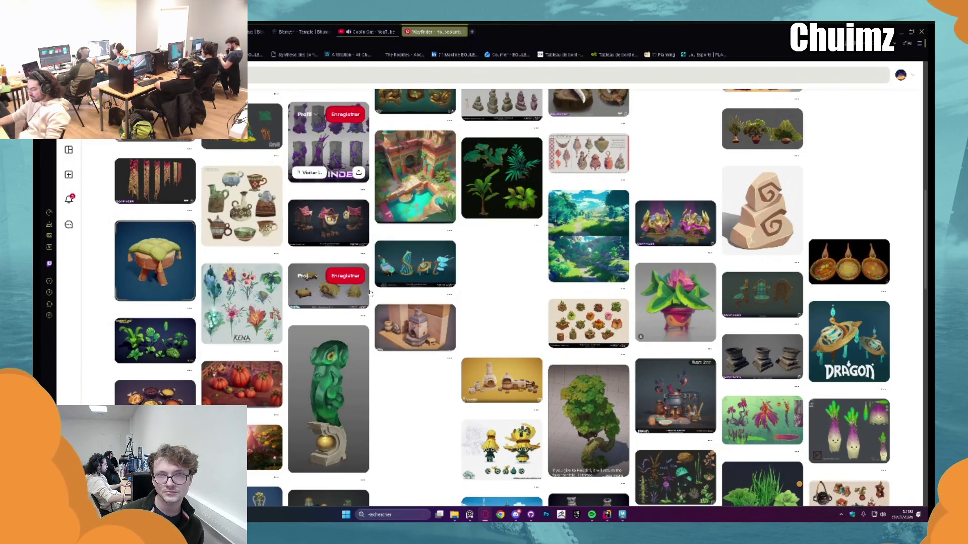
{"action": "left_click", "coordinate": [158, 189]}
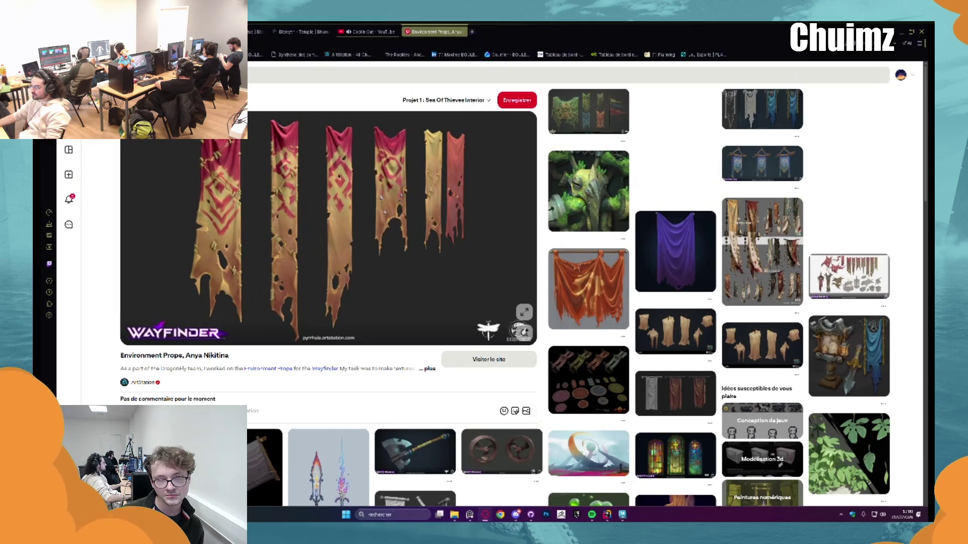
- Search Pinterest for 'atlantide'
{"action": "left_click", "coordinate": [353, 74]}
{"action": "type", "text": "atlant"}
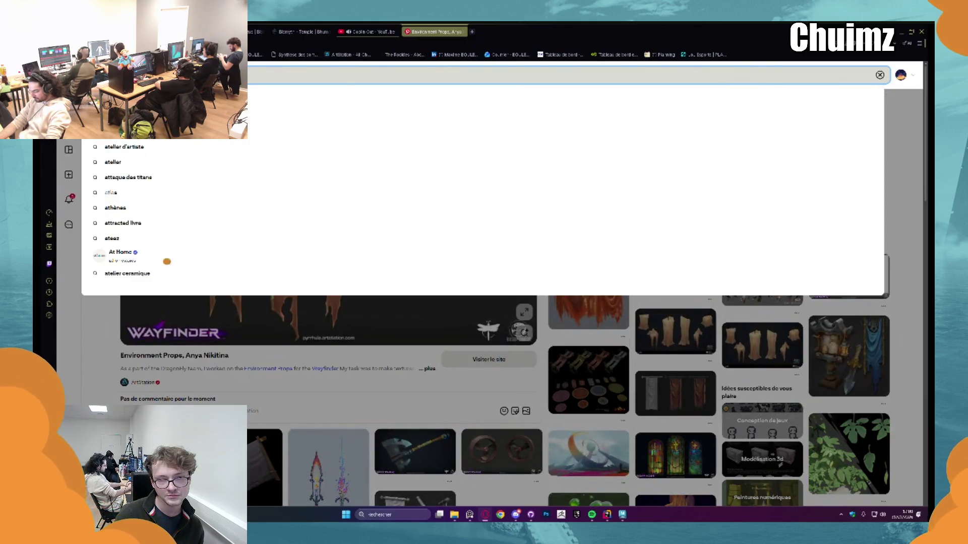
{"action": "type", "text": "ide"}
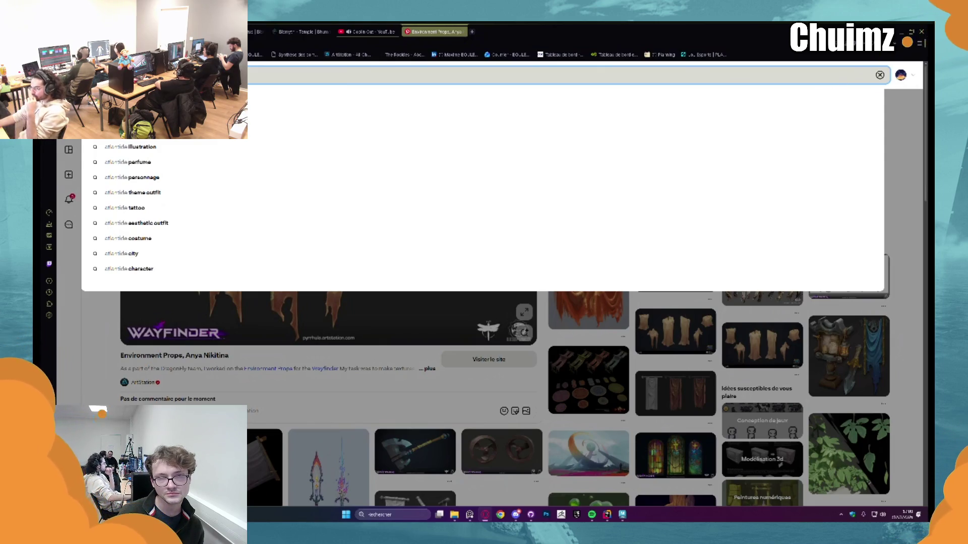
{"action": "key", "text": "Return"}
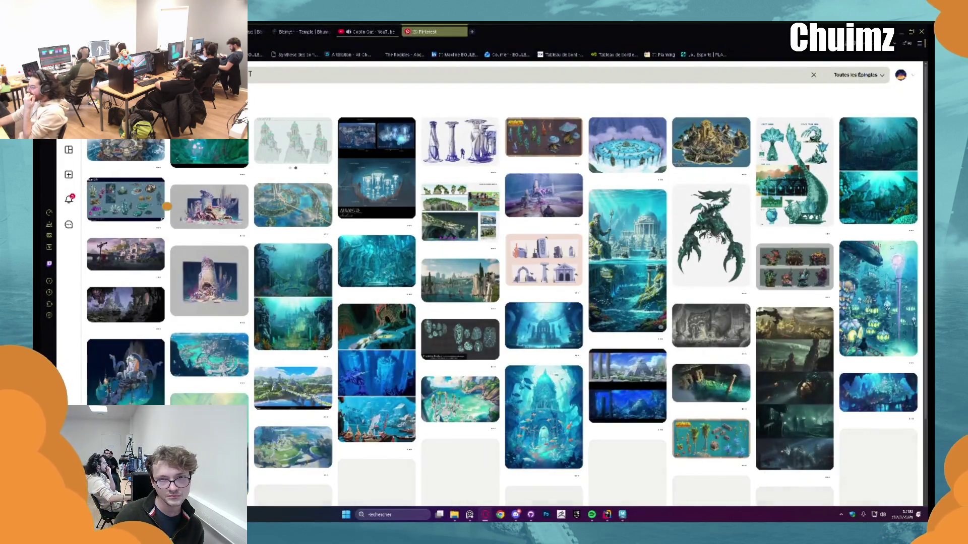
- Browse the Atlantis results and briefly view the Underwater building concepts pin before going back
{"action": "scroll", "coordinate": [273, 87], "scroll_direction": "down", "scroll_amount": 3}
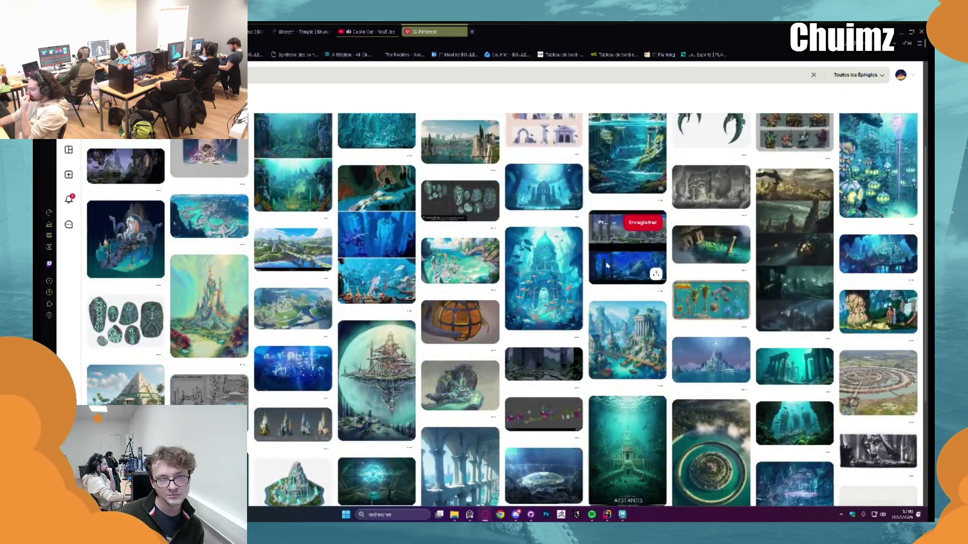
{"action": "scroll", "coordinate": [560, 252], "scroll_direction": "down", "scroll_amount": 4}
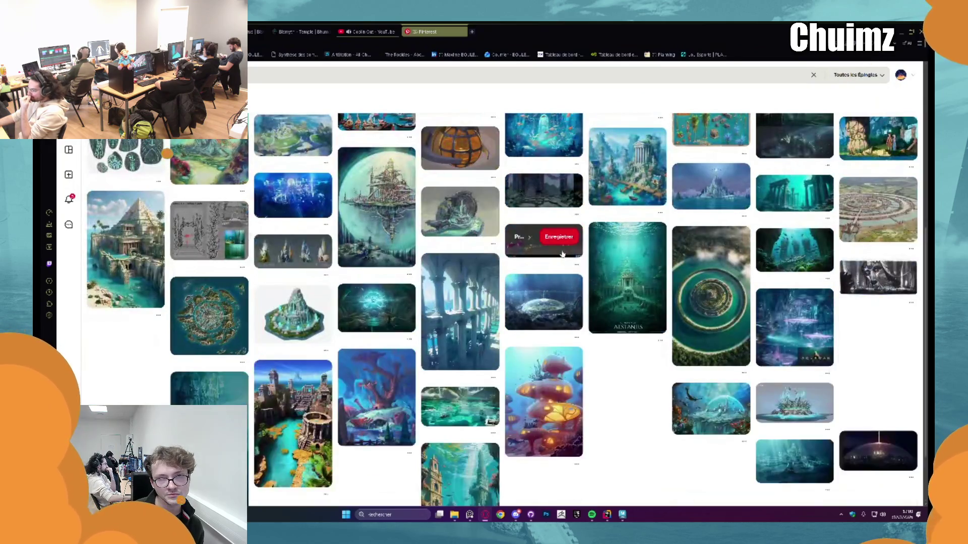
{"action": "scroll", "coordinate": [562, 254], "scroll_direction": "down", "scroll_amount": 1}
{"action": "scroll", "coordinate": [561, 251], "scroll_direction": "down", "scroll_amount": 2}
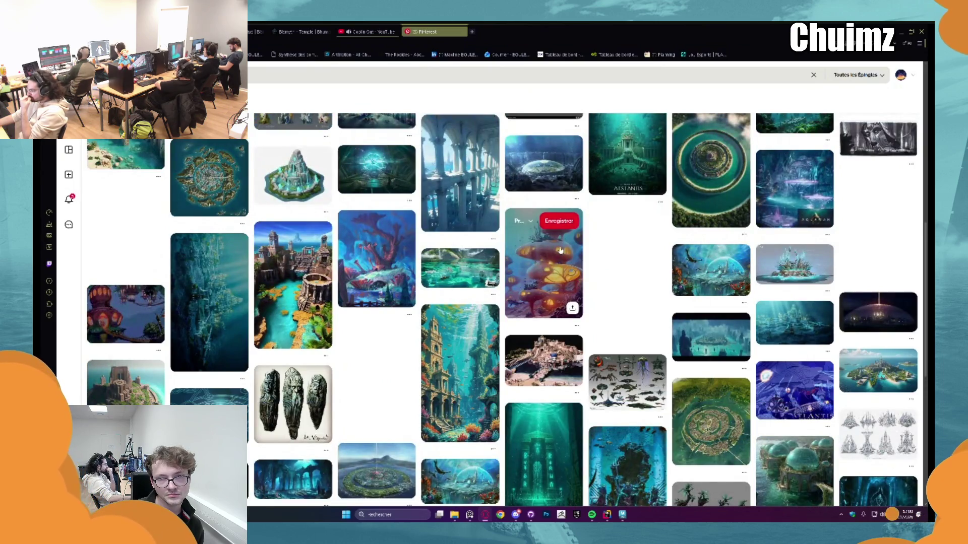
{"action": "scroll", "coordinate": [561, 251], "scroll_direction": "down", "scroll_amount": 3}
{"action": "scroll", "coordinate": [560, 252], "scroll_direction": "down", "scroll_amount": 3}
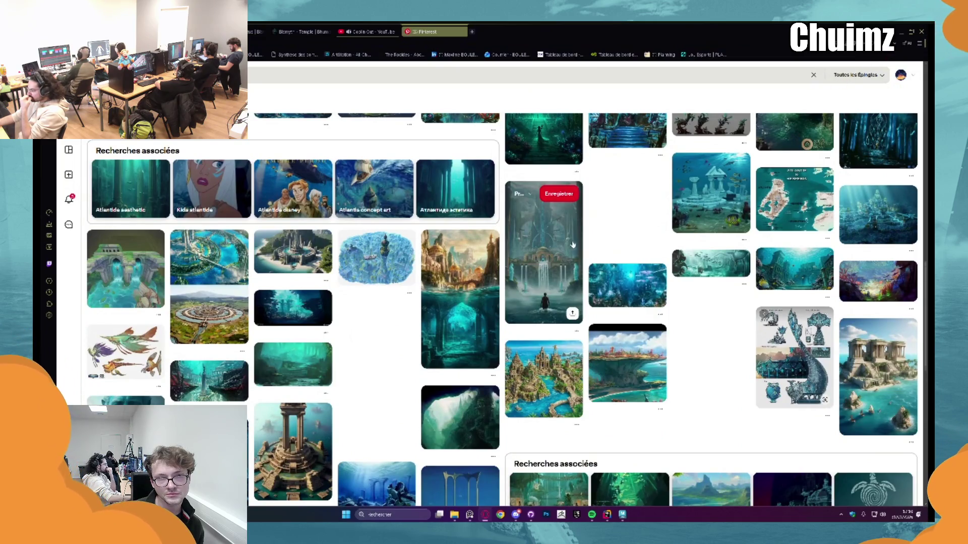
{"action": "scroll", "coordinate": [577, 250], "scroll_direction": "down", "scroll_amount": 5}
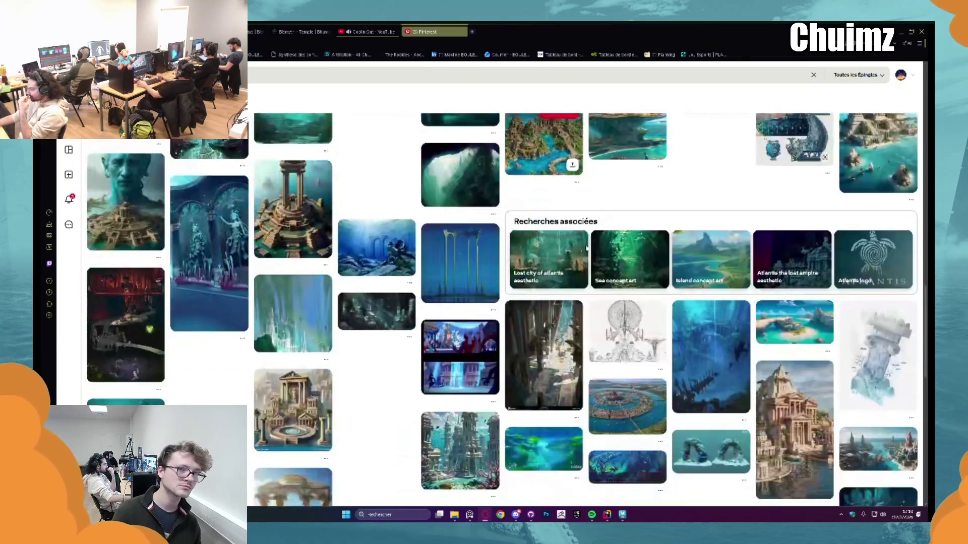
{"action": "scroll", "coordinate": [586, 248], "scroll_direction": "up", "scroll_amount": 3}
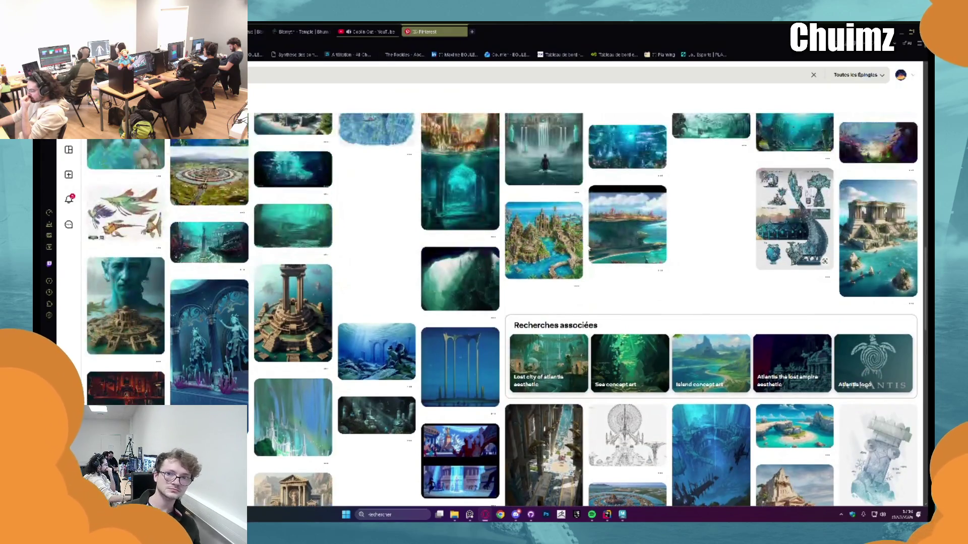
{"action": "scroll", "coordinate": [610, 247], "scroll_direction": "up", "scroll_amount": 5}
{"action": "scroll", "coordinate": [610, 247], "scroll_direction": "up", "scroll_amount": 10}
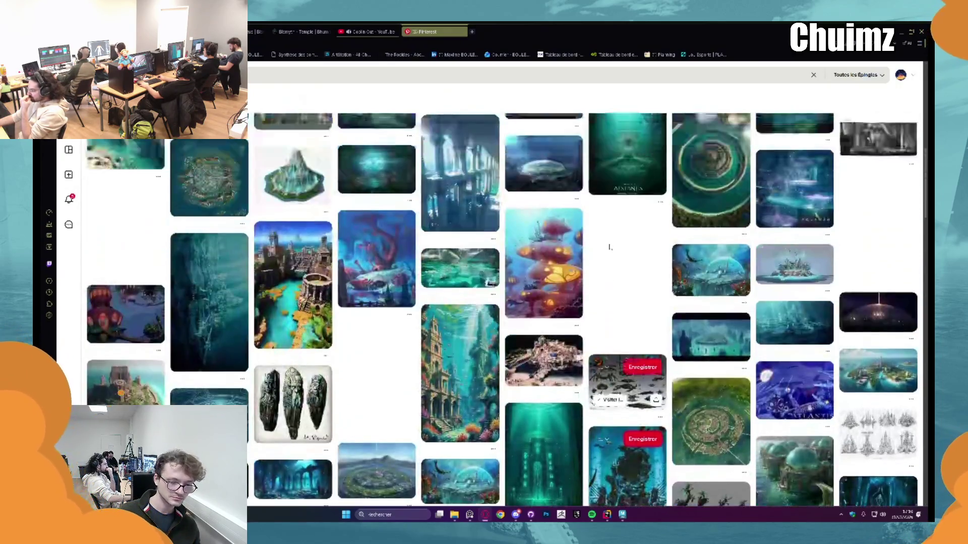
{"action": "scroll", "coordinate": [612, 247], "scroll_direction": "up", "scroll_amount": 2}
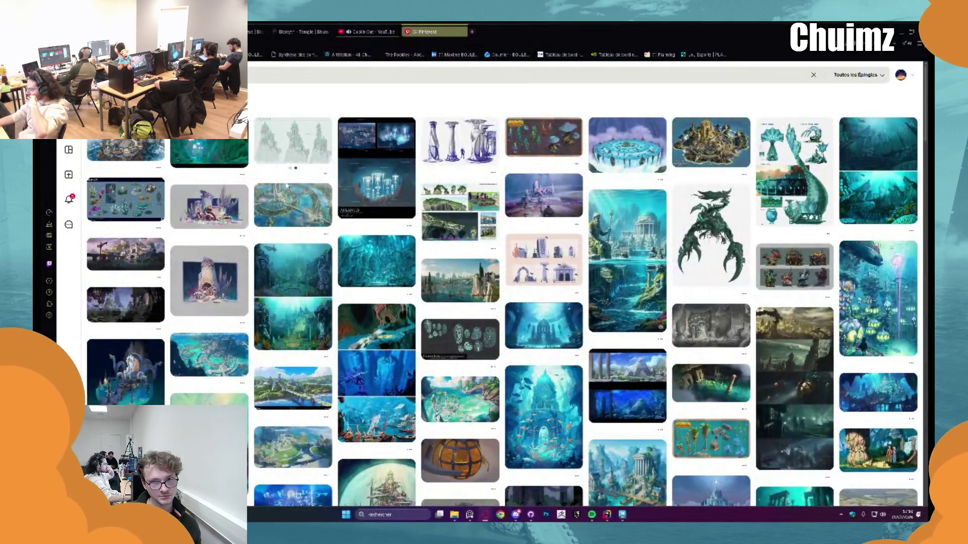
{"action": "left_click", "coordinate": [209, 206]}
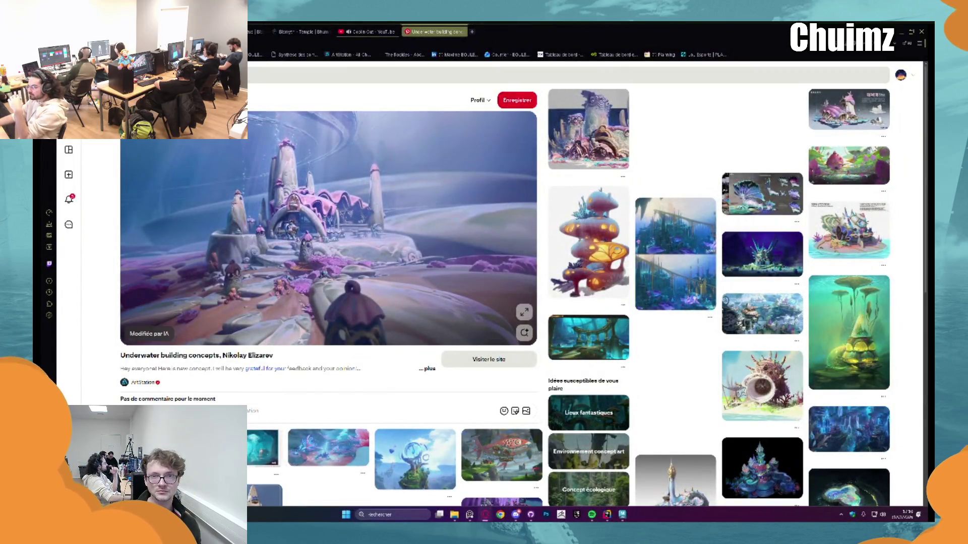
{"action": "key", "text": "alt+Left"}
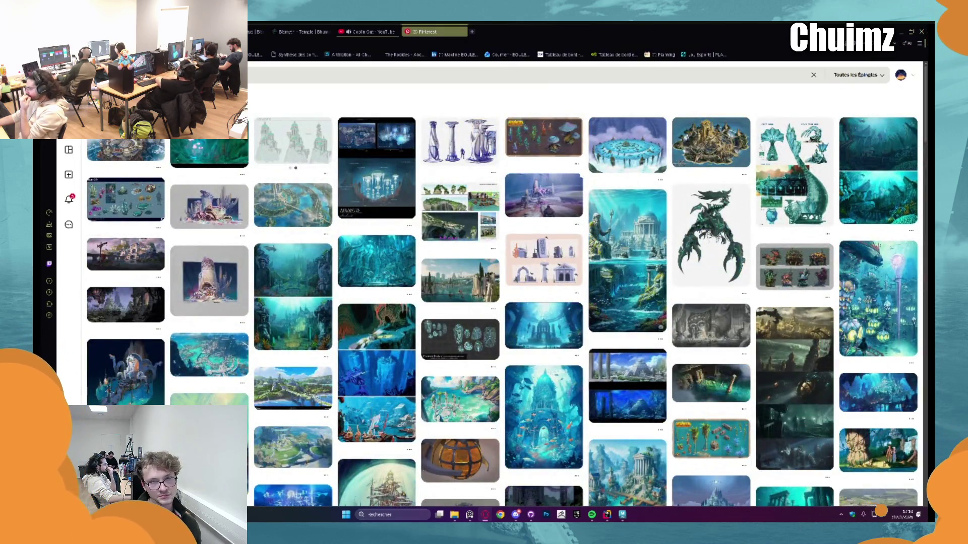
- Scroll further down the results and open the grey stone-column sketch pin
{"action": "mouse_move", "coordinate": [563, 178]}
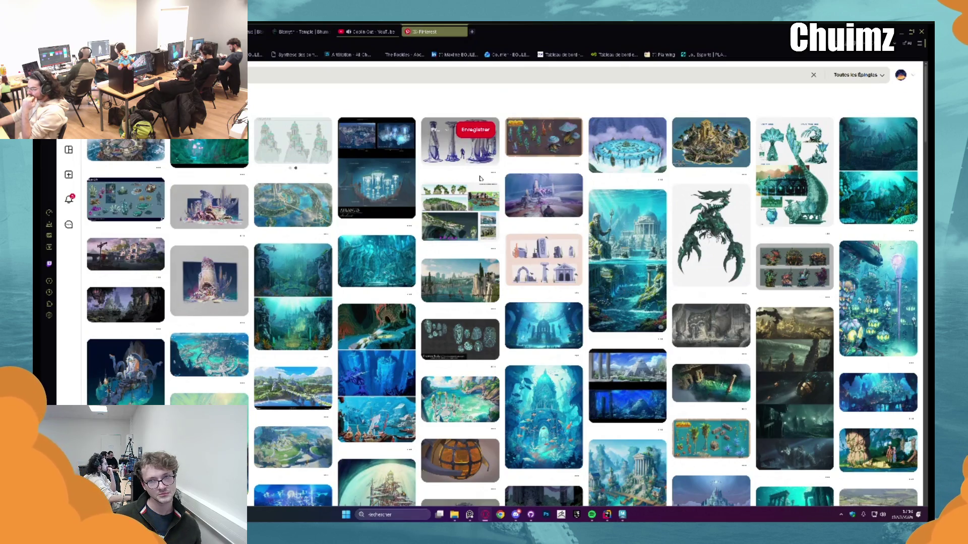
{"action": "scroll", "coordinate": [480, 179], "scroll_direction": "down", "scroll_amount": 5}
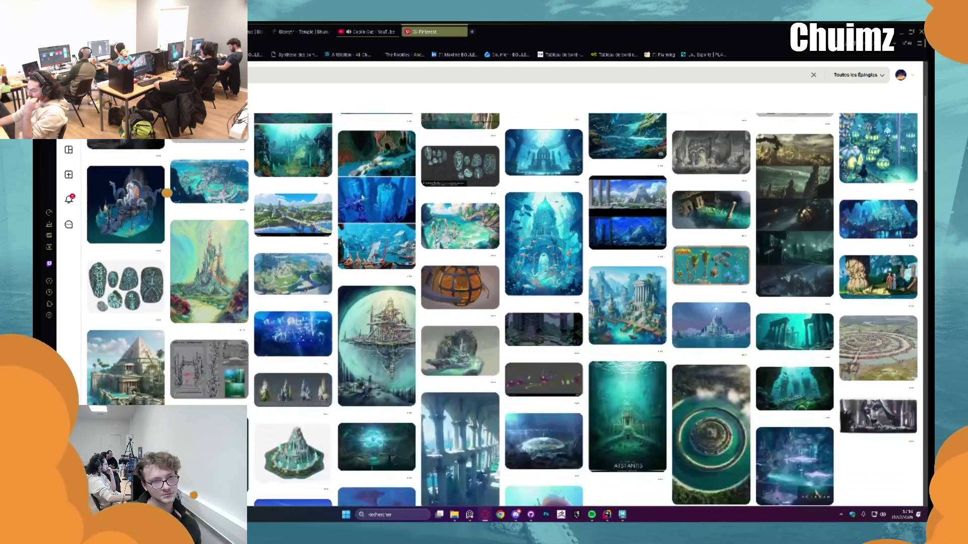
{"action": "scroll", "coordinate": [361, 197], "scroll_direction": "down", "scroll_amount": 1}
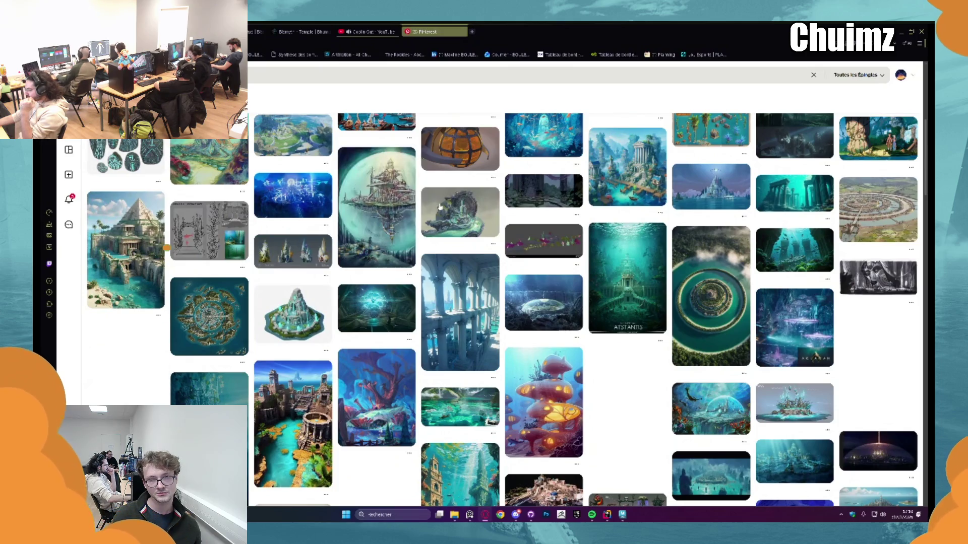
{"action": "scroll", "coordinate": [754, 245], "scroll_direction": "down", "scroll_amount": 3}
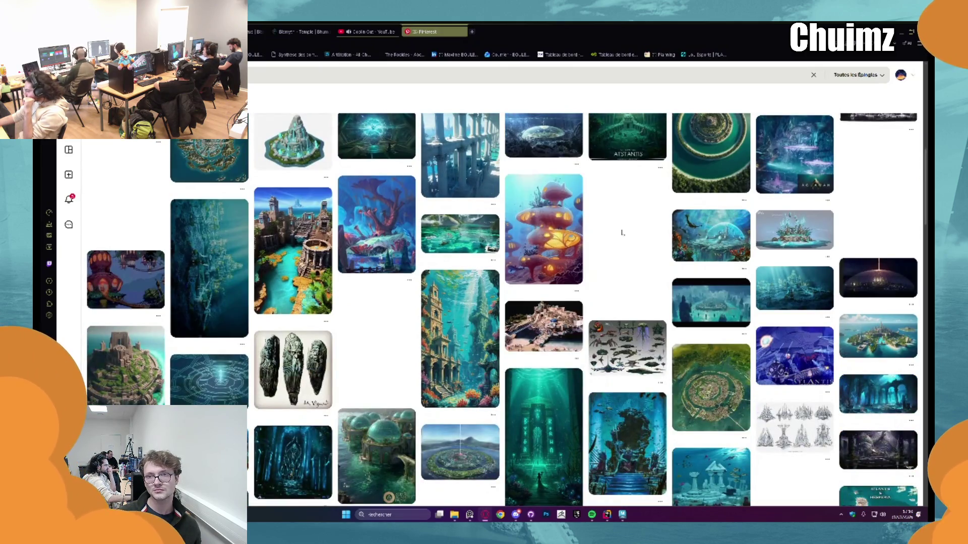
{"action": "scroll", "coordinate": [625, 231], "scroll_direction": "down", "scroll_amount": 4}
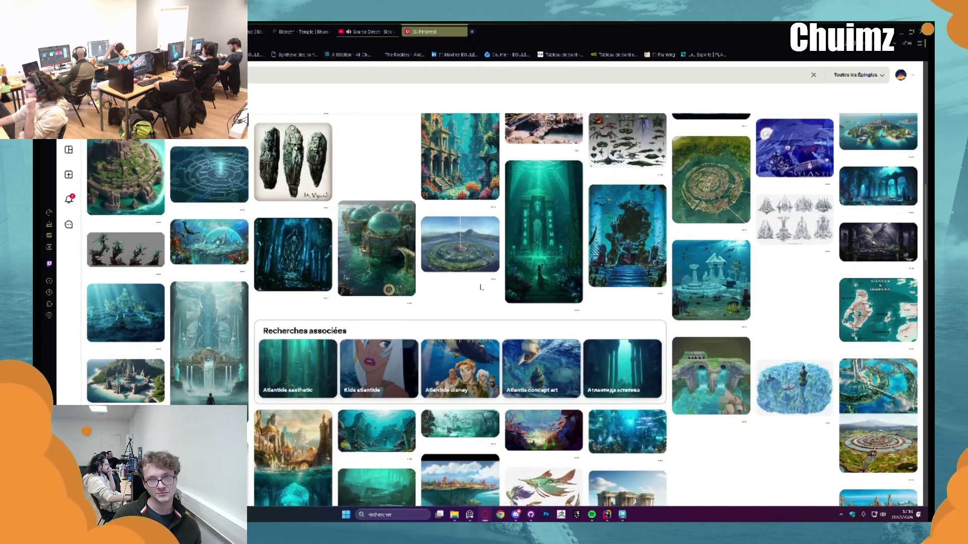
{"action": "scroll", "coordinate": [481, 287], "scroll_direction": "down", "scroll_amount": 2}
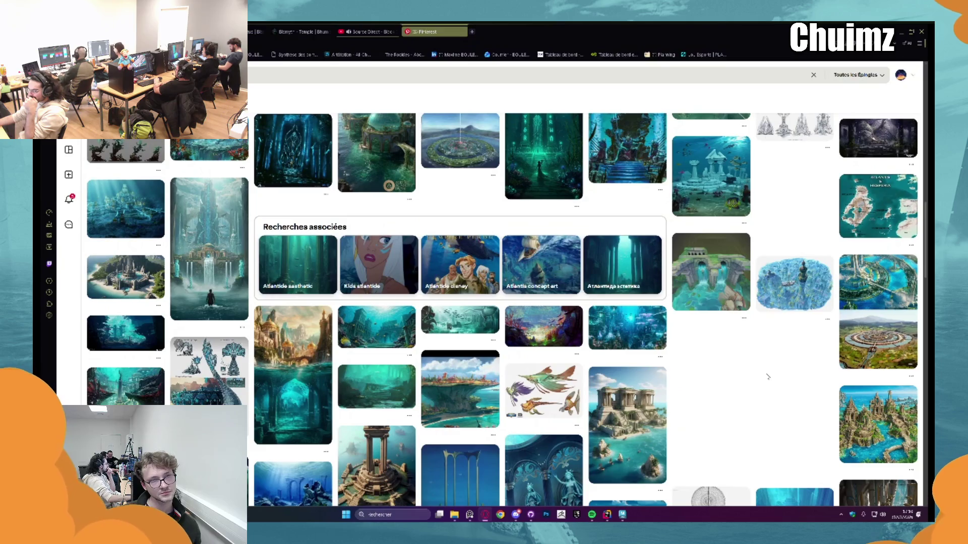
{"action": "scroll", "coordinate": [767, 377], "scroll_direction": "down", "scroll_amount": 2}
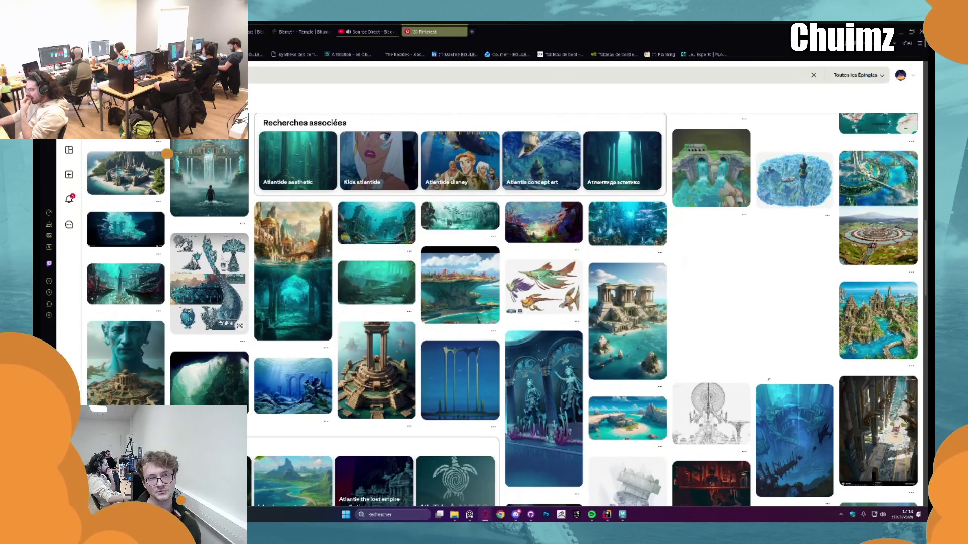
{"action": "scroll", "coordinate": [768, 379], "scroll_direction": "down", "scroll_amount": 4}
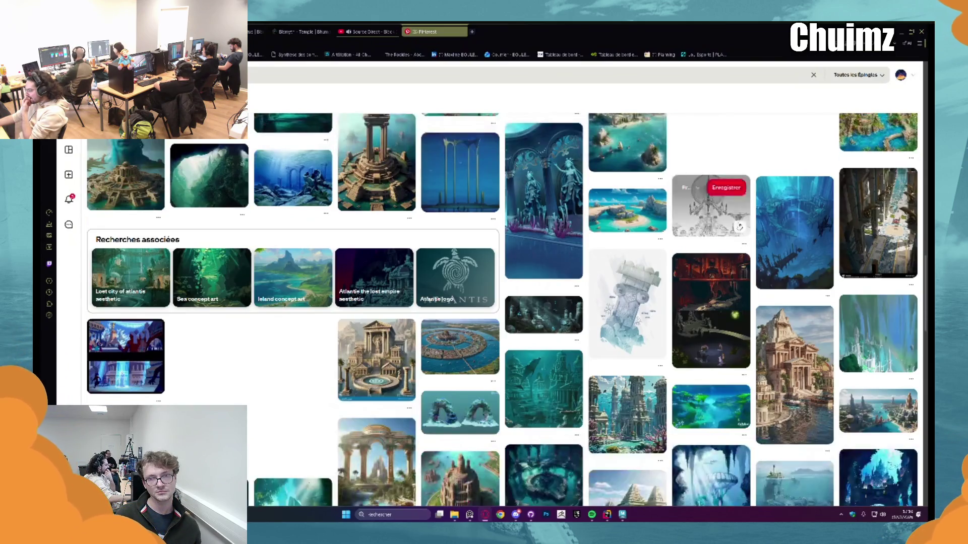
{"action": "mouse_move", "coordinate": [739, 226]}
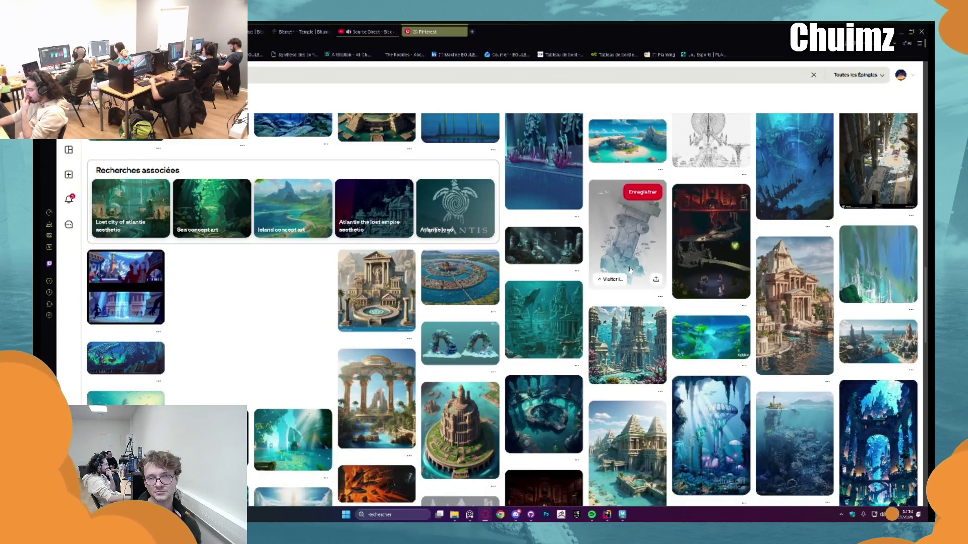
{"action": "left_click", "coordinate": [626, 258]}
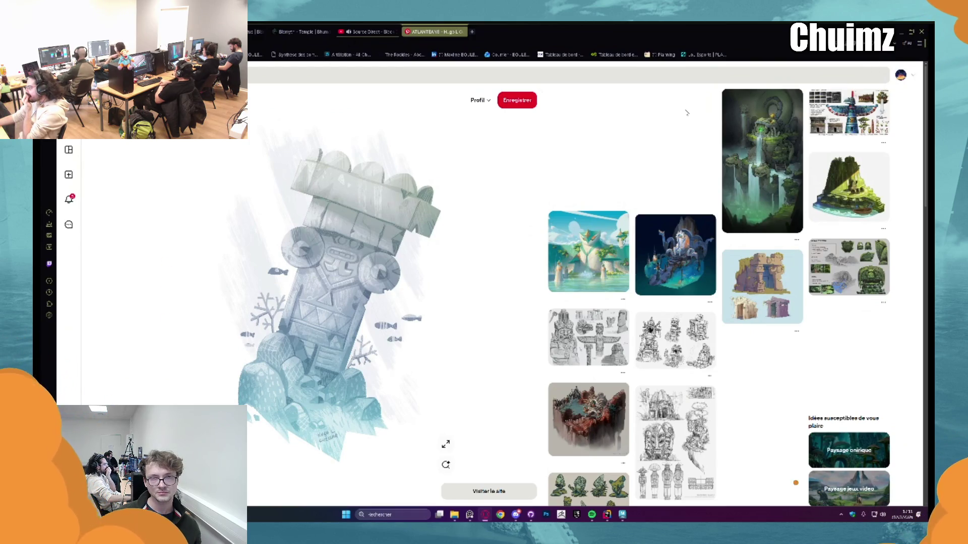
- Read the stone totem-tower pin's description and related pins, then return to the top
{"action": "scroll", "coordinate": [667, 153], "scroll_direction": "down", "scroll_amount": 2}
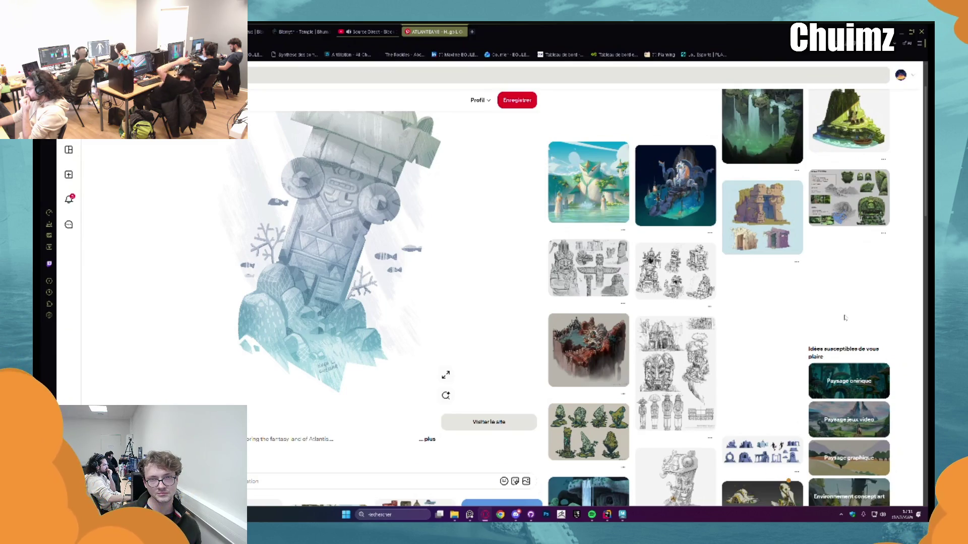
{"action": "scroll", "coordinate": [845, 317], "scroll_direction": "down", "scroll_amount": 3}
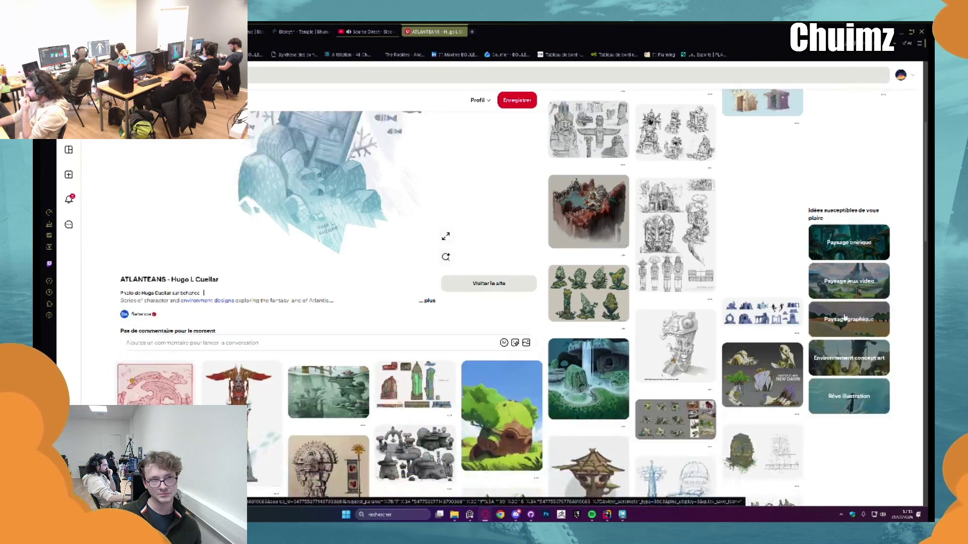
{"action": "scroll", "coordinate": [723, 387], "scroll_direction": "up", "scroll_amount": 5}
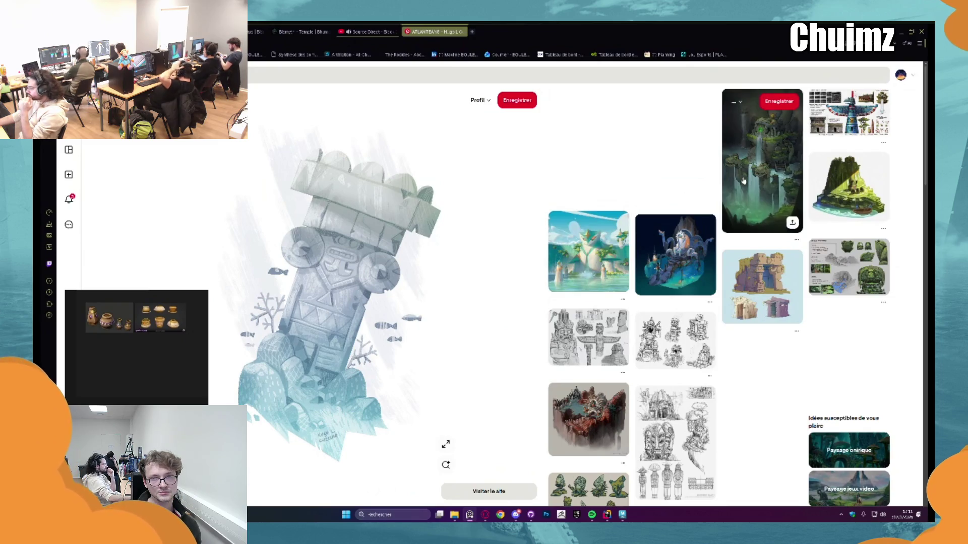
- Add the stone tower and mossy waterfall temple images to the reference board
{"action": "mouse_move", "coordinate": [455, 315]}
{"action": "left_mouse_down"}
{"action": "mouse_move", "coordinate": [484, 454]}
{"action": "mouse_move", "coordinate": [605, 227]}
{"action": "mouse_move", "coordinate": [756, 152]}
{"action": "mouse_move", "coordinate": [116, 390]}
{"action": "left_mouse_up"}
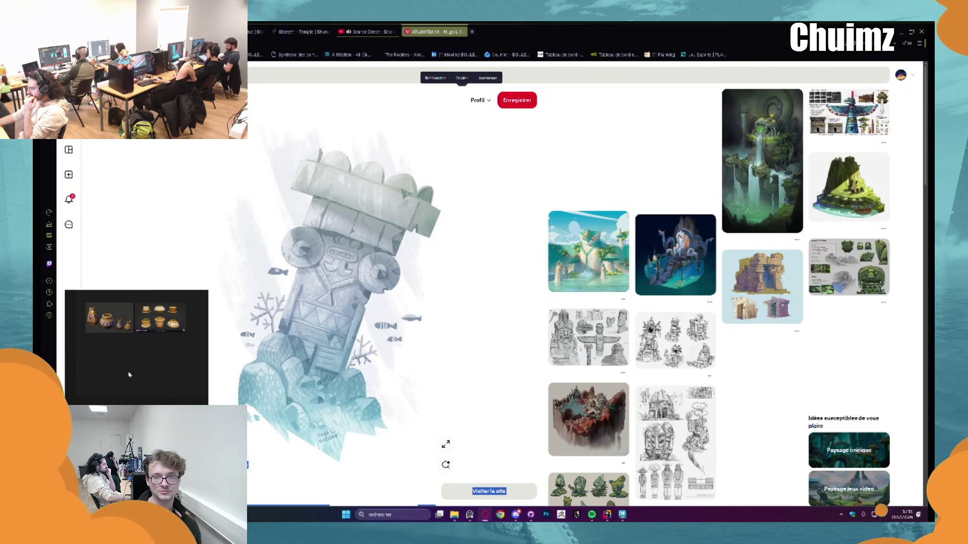
{"action": "left_click_drag", "start_coordinate": [129, 375], "coordinate": [502, 263]}
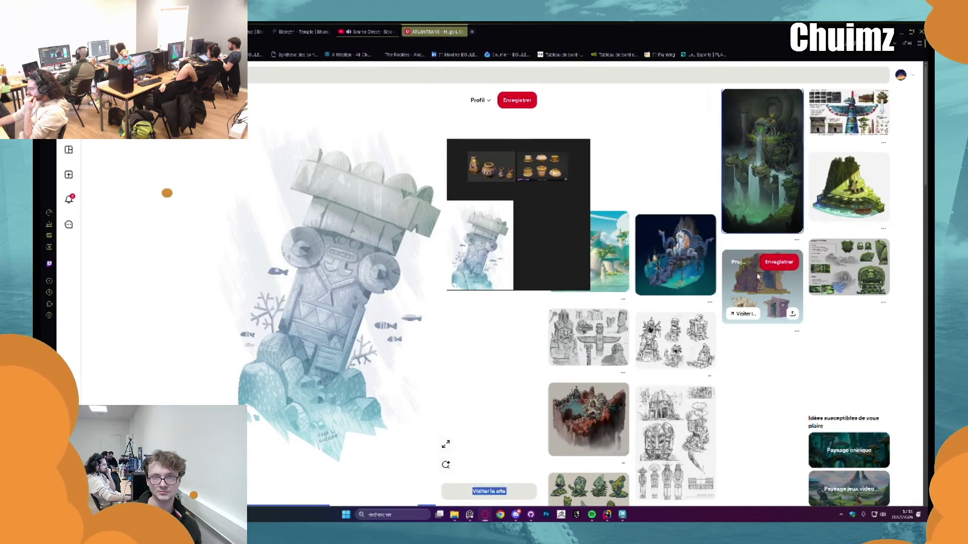
{"action": "left_click", "coordinate": [747, 185]}
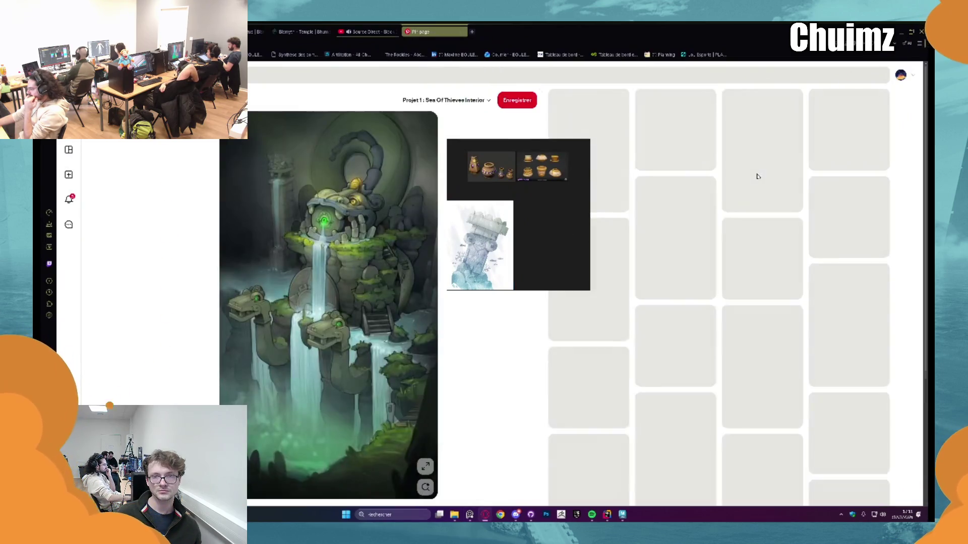
{"action": "mouse_move", "coordinate": [328, 252]}
{"action": "left_mouse_down"}
{"action": "mouse_move", "coordinate": [537, 227]}
{"action": "mouse_move", "coordinate": [548, 244]}
{"action": "left_mouse_up"}
{"action": "left_click_drag", "start_coordinate": [580, 215], "coordinate": [442, 229]}
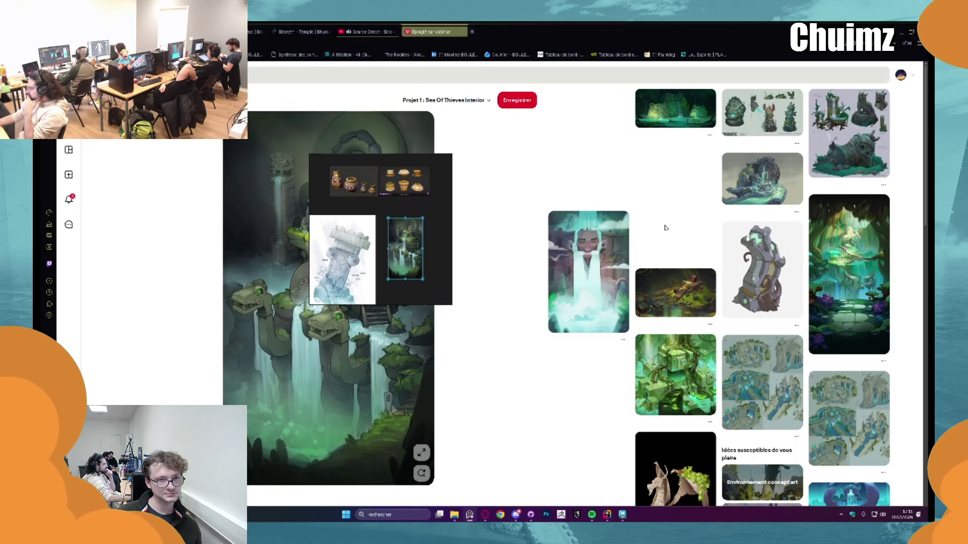
- Look over the frog fountain and snake waterfall pins while keeping the reference board clear of them
{"action": "left_click", "coordinate": [675, 109]}
{"action": "mouse_move", "coordinate": [400, 292]}
{"action": "left_mouse_down"}
{"action": "mouse_move", "coordinate": [565, 393]}
{"action": "mouse_move", "coordinate": [524, 495]}
{"action": "mouse_move", "coordinate": [509, 404]}
{"action": "mouse_move", "coordinate": [473, 349]}
{"action": "left_mouse_up"}
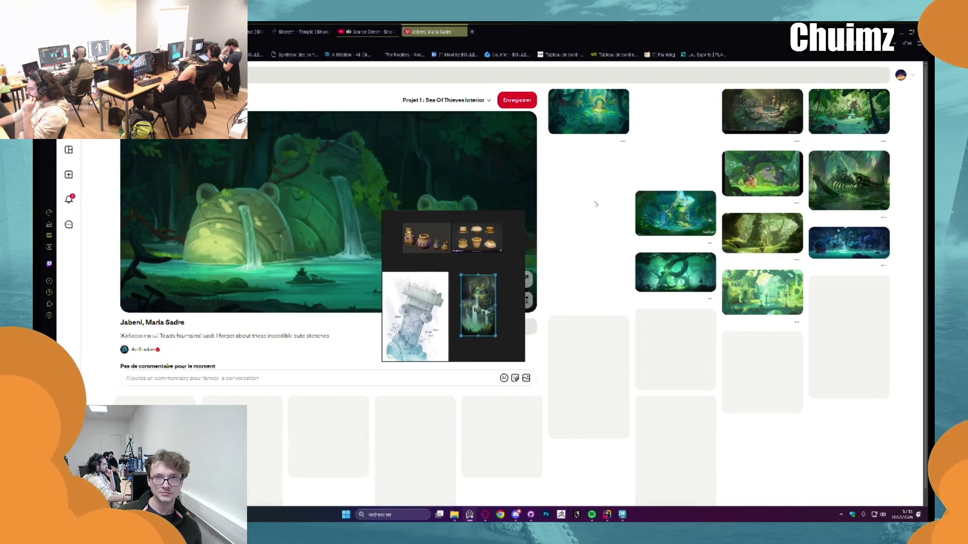
{"action": "left_click", "coordinate": [433, 428]}
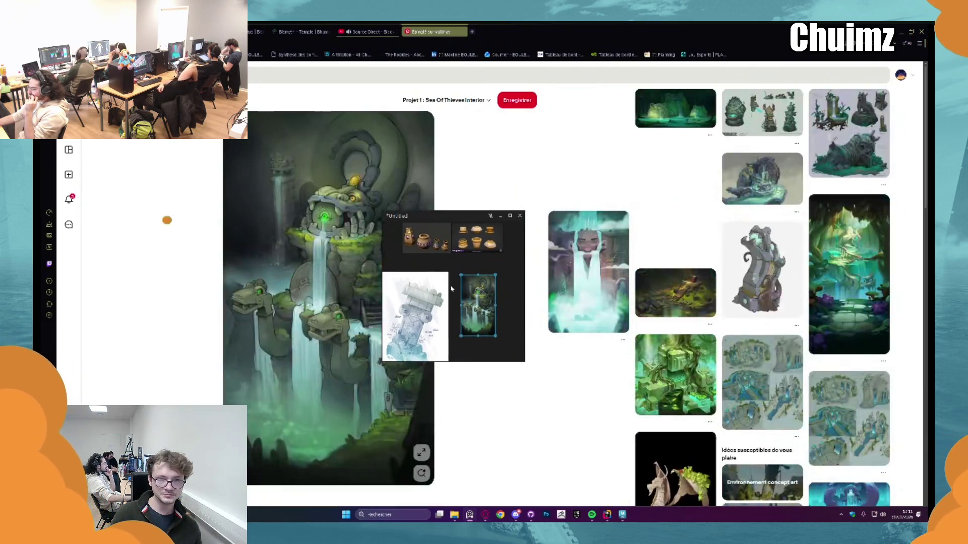
{"action": "scroll", "coordinate": [504, 322], "scroll_direction": "down", "scroll_amount": 4}
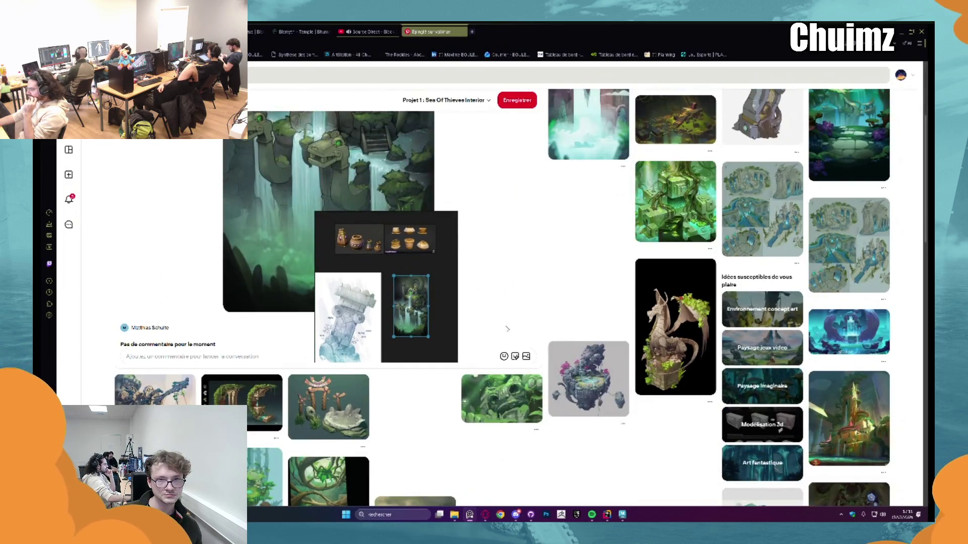
{"action": "scroll", "coordinate": [489, 325], "scroll_direction": "down", "scroll_amount": 2}
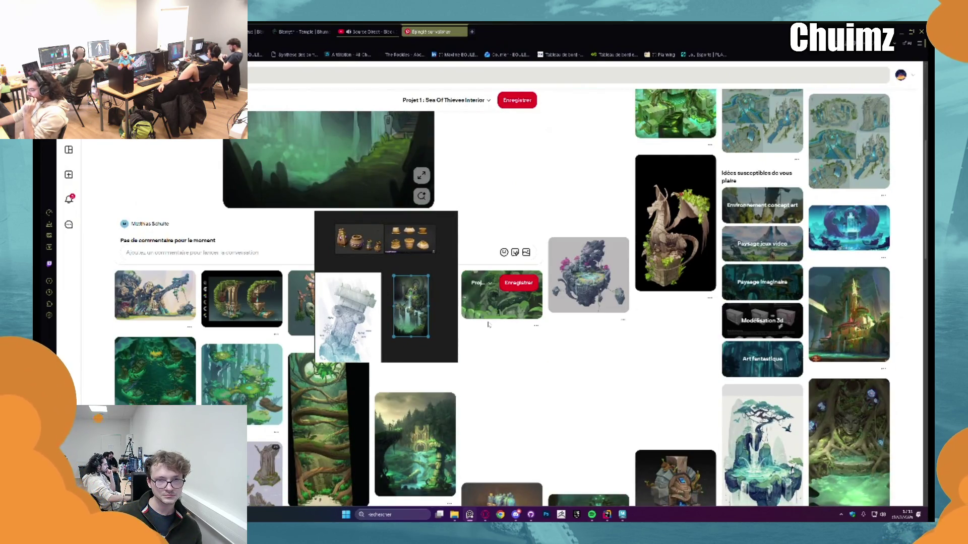
{"action": "scroll", "coordinate": [489, 324], "scroll_direction": "down", "scroll_amount": 2}
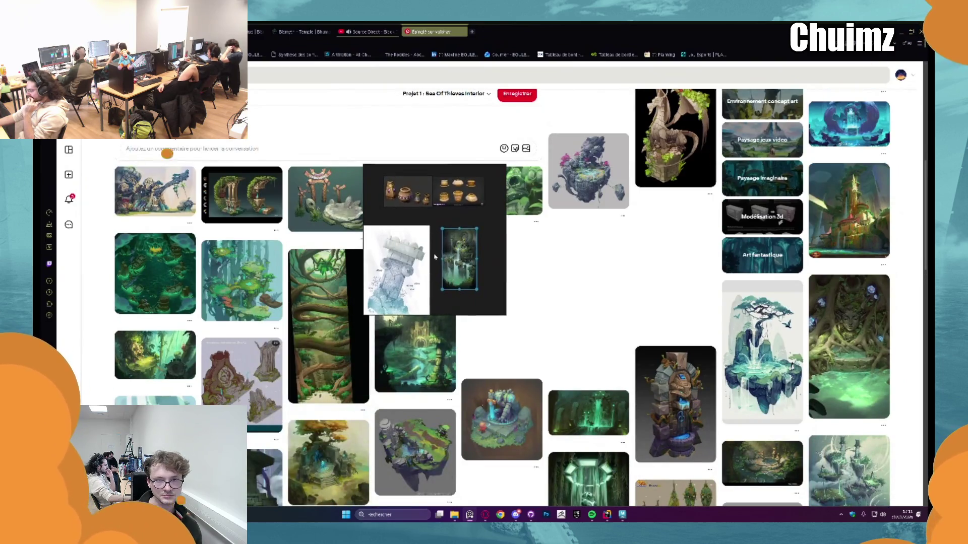
{"action": "scroll", "coordinate": [568, 303], "scroll_direction": "down", "scroll_amount": 2}
{"action": "left_click_drag", "start_coordinate": [434, 303], "coordinate": [568, 303]}
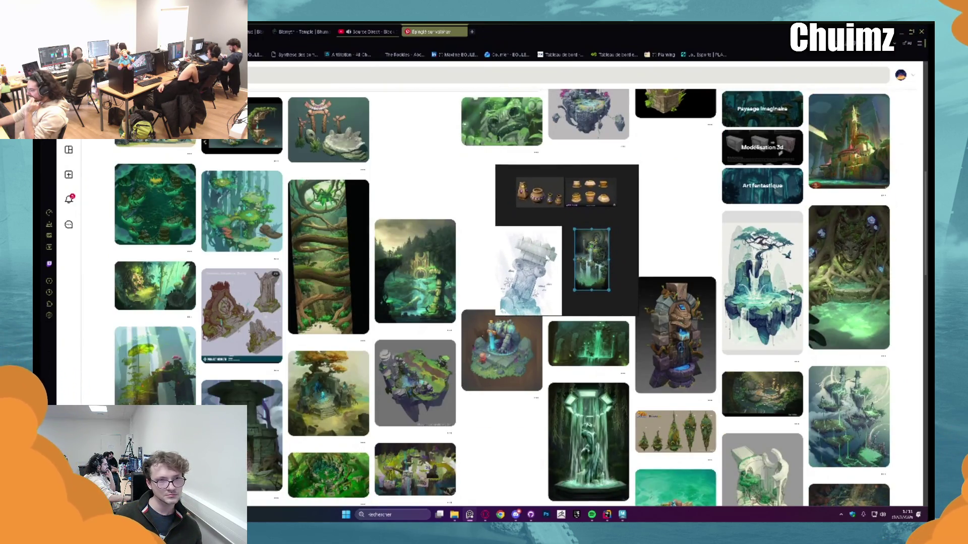
{"action": "mouse_move", "coordinate": [548, 258]}
{"action": "left_mouse_down"}
{"action": "mouse_move", "coordinate": [392, 260]}
{"action": "mouse_move", "coordinate": [398, 287]}
{"action": "left_mouse_up"}
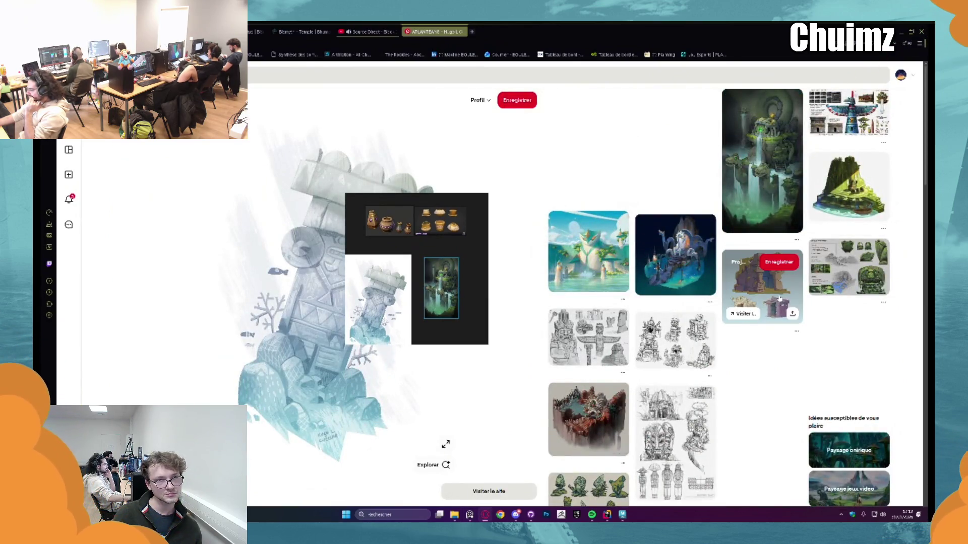
- Add the purple stone ruin image to the reference board
{"action": "left_click", "coordinate": [762, 285]}
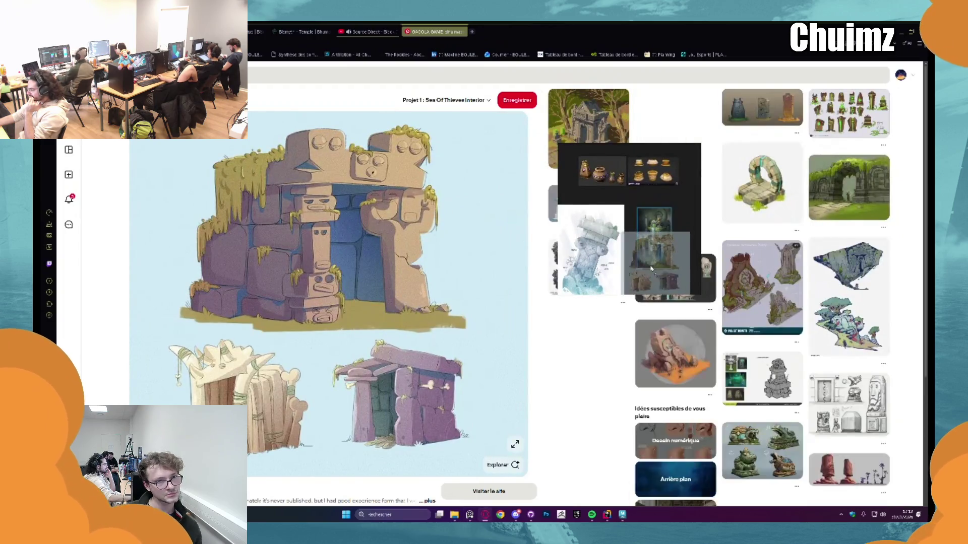
{"action": "mouse_move", "coordinate": [632, 203]}
{"action": "left_mouse_down"}
{"action": "mouse_move", "coordinate": [512, 214]}
{"action": "mouse_move", "coordinate": [510, 243]}
{"action": "mouse_move", "coordinate": [380, 215]}
{"action": "left_mouse_up"}
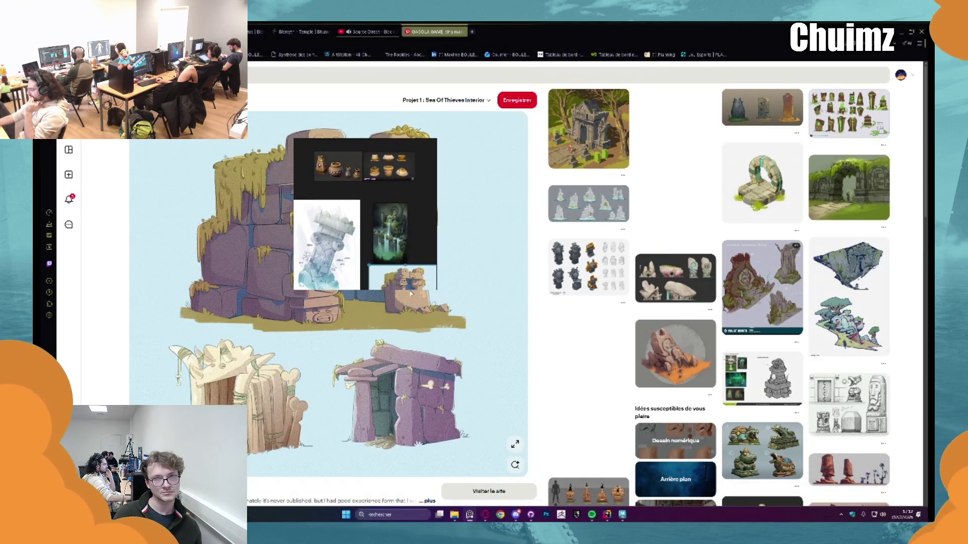
{"action": "left_click_drag", "start_coordinate": [416, 253], "coordinate": [397, 245]}
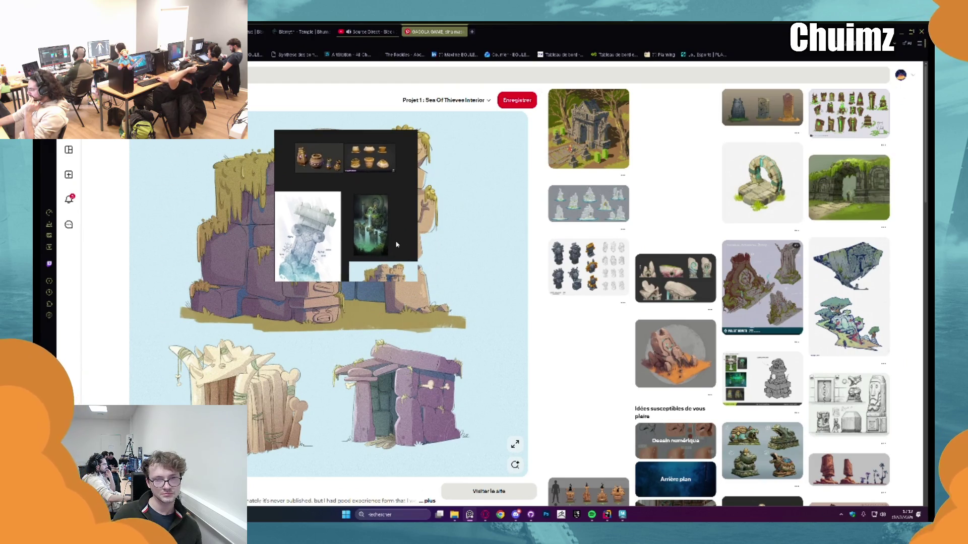
{"action": "scroll", "coordinate": [555, 208], "scroll_direction": "down", "scroll_amount": 2}
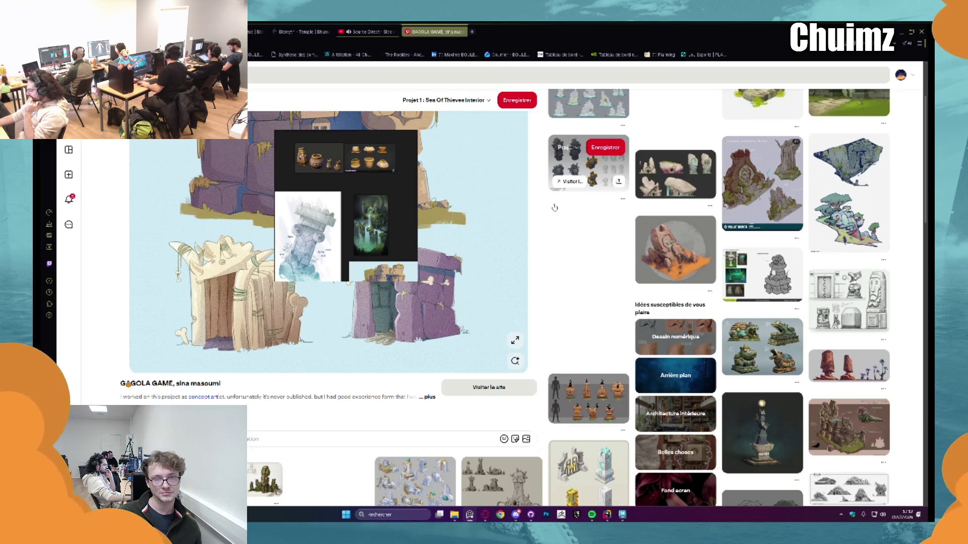
{"action": "scroll", "coordinate": [554, 208], "scroll_direction": "down", "scroll_amount": 3}
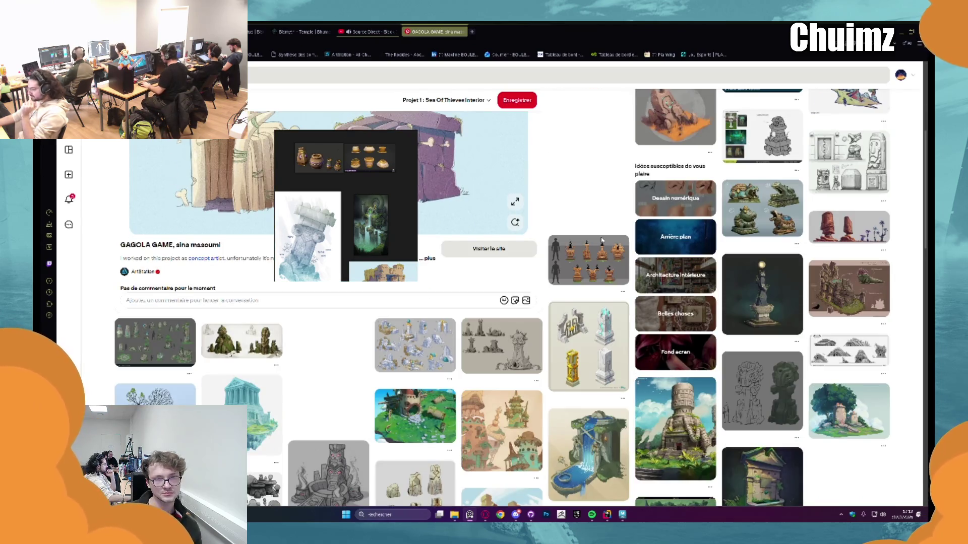
{"action": "scroll", "coordinate": [601, 241], "scroll_direction": "down", "scroll_amount": 1}
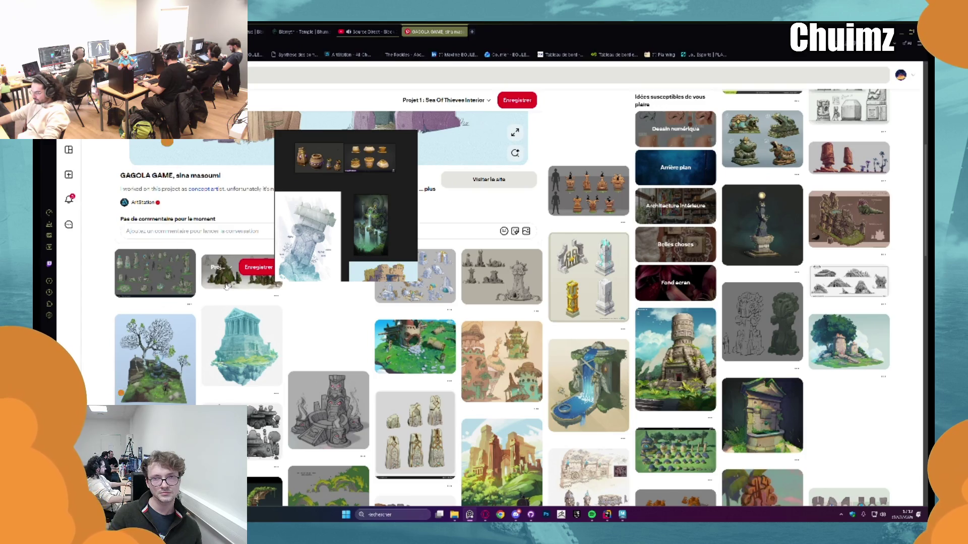
{"action": "scroll", "coordinate": [227, 286], "scroll_direction": "down", "scroll_amount": 2}
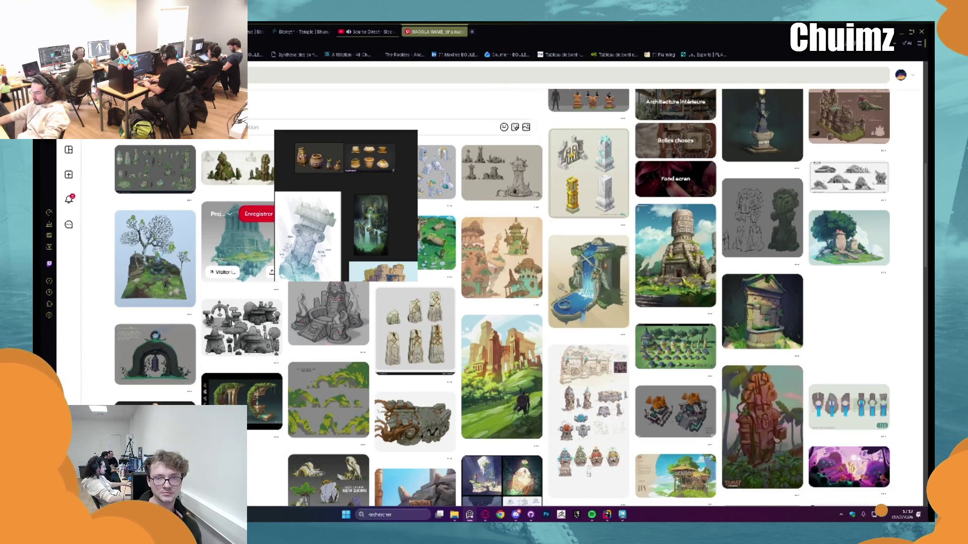
- Add the floating island temple image and enlarge the reference board
{"action": "left_click", "coordinate": [237, 247]}
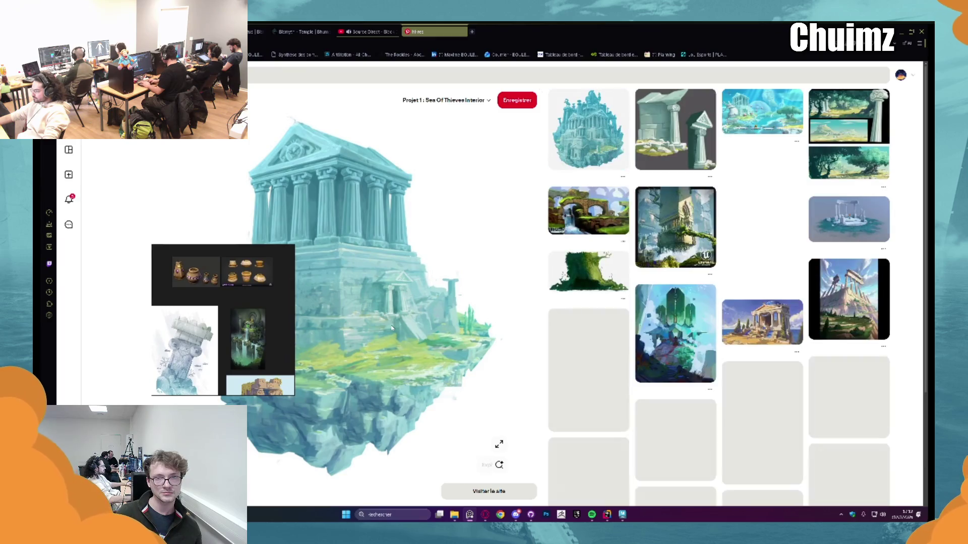
{"action": "left_click_drag", "start_coordinate": [346, 303], "coordinate": [286, 347]}
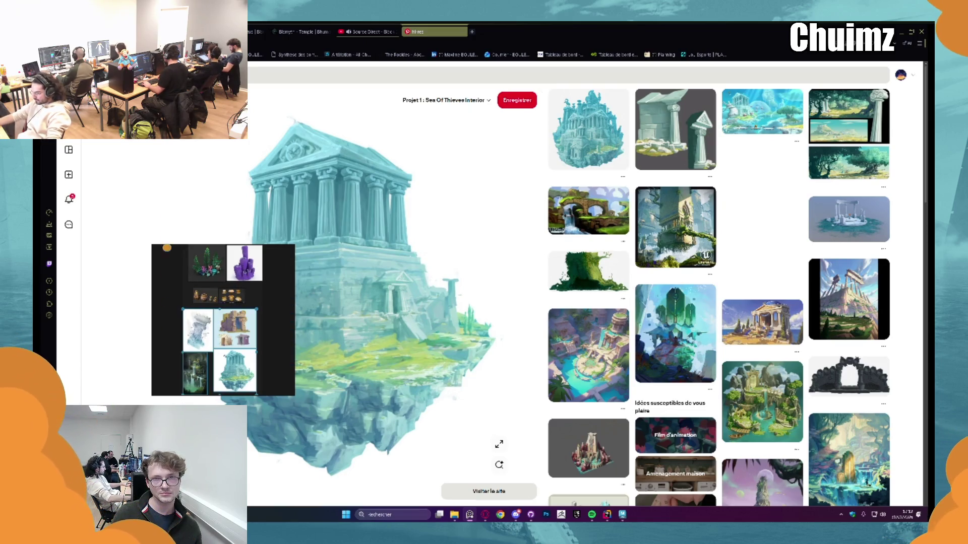
{"action": "left_click", "coordinate": [268, 307]}
{"action": "mouse_move", "coordinate": [291, 394]}
{"action": "left_mouse_down"}
{"action": "mouse_move", "coordinate": [344, 382]}
{"action": "mouse_move", "coordinate": [352, 358]}
{"action": "left_mouse_up"}
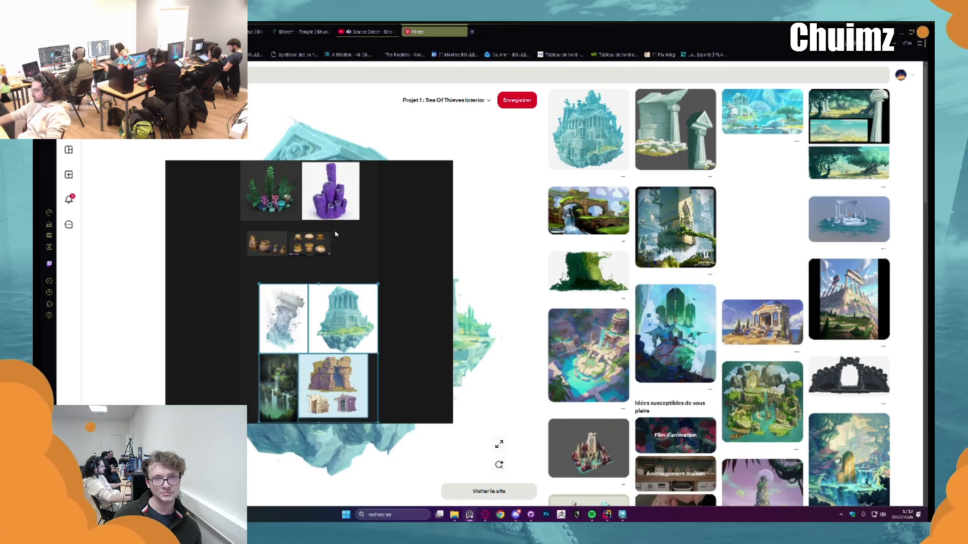
{"action": "mouse_move", "coordinate": [406, 238]}
{"action": "left_mouse_down"}
{"action": "mouse_move", "coordinate": [378, 212]}
{"action": "mouse_move", "coordinate": [335, 207]}
{"action": "left_mouse_up"}
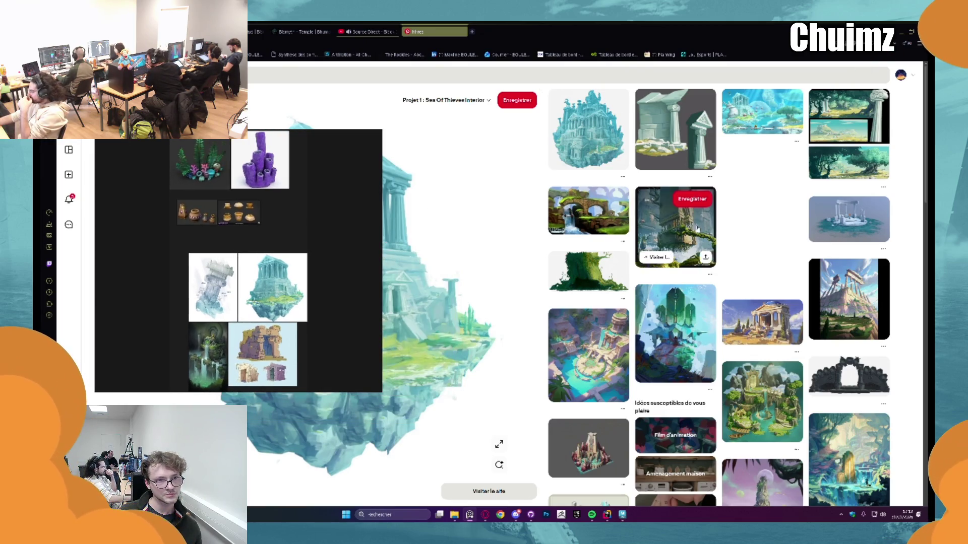
- Open the jungle-temple ruin pin with the reference board moved out of the way
{"action": "scroll", "coordinate": [730, 211], "scroll_direction": "down", "scroll_amount": 2}
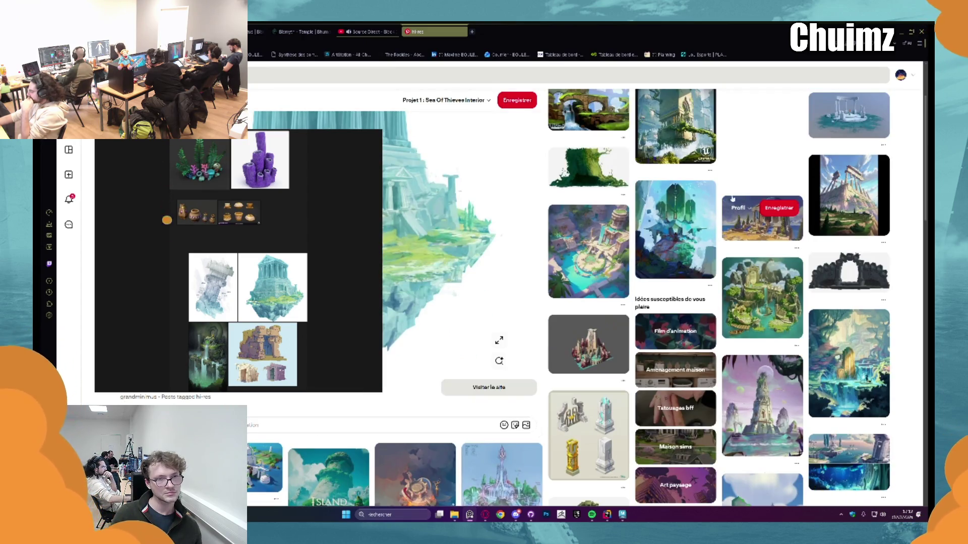
{"action": "scroll", "coordinate": [730, 211], "scroll_direction": "up", "scroll_amount": 2}
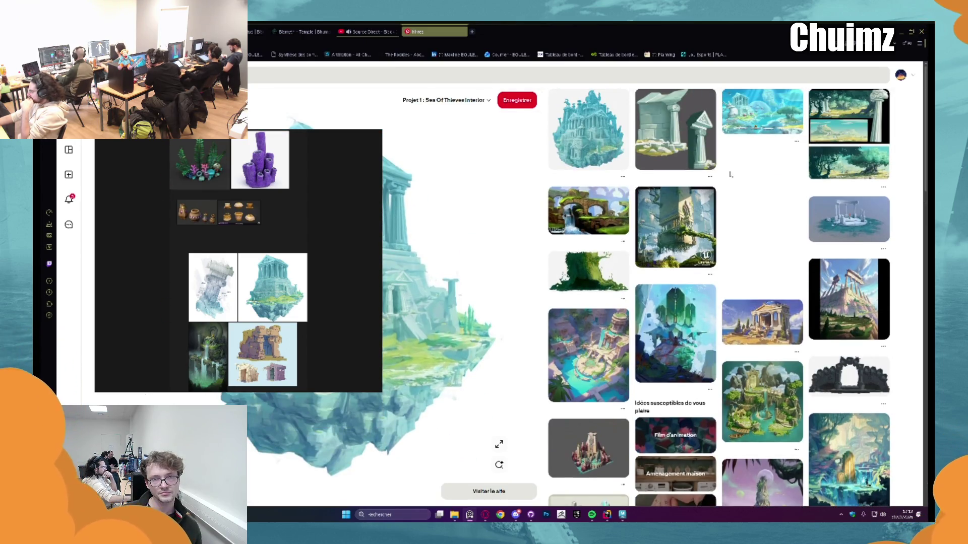
{"action": "scroll", "coordinate": [731, 202], "scroll_direction": "down", "scroll_amount": 1}
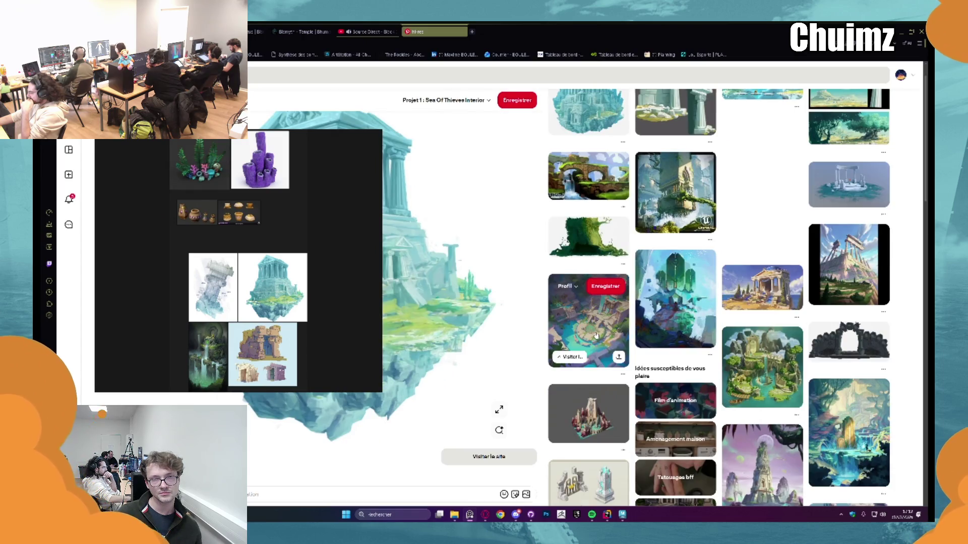
{"action": "left_click", "coordinate": [574, 309]}
{"action": "mouse_move", "coordinate": [269, 258]}
{"action": "left_mouse_down"}
{"action": "mouse_move", "coordinate": [472, 297]}
{"action": "mouse_move", "coordinate": [821, 403]}
{"action": "left_mouse_up"}
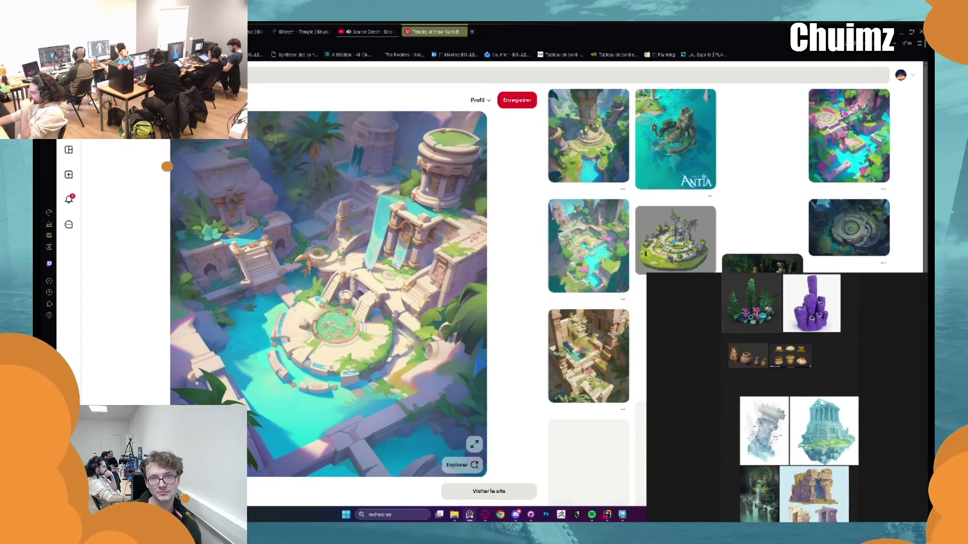
- Open the Call of Antia pin and drop its image onto the reference board
{"action": "mouse_move", "coordinate": [821, 403]}
{"action": "left_mouse_down"}
{"action": "mouse_move", "coordinate": [627, 371]}
{"action": "mouse_move", "coordinate": [405, 295]}
{"action": "left_mouse_up"}
{"action": "left_click", "coordinate": [671, 163]}
{"action": "mouse_move", "coordinate": [356, 276]}
{"action": "left_mouse_down"}
{"action": "mouse_move", "coordinate": [763, 195]}
{"action": "mouse_move", "coordinate": [712, 403]}
{"action": "mouse_move", "coordinate": [638, 311]}
{"action": "mouse_move", "coordinate": [522, 210]}
{"action": "left_mouse_up"}
{"action": "mouse_move", "coordinate": [353, 302]}
{"action": "left_mouse_down"}
{"action": "mouse_move", "coordinate": [417, 266]}
{"action": "mouse_move", "coordinate": [628, 296]}
{"action": "mouse_move", "coordinate": [613, 319]}
{"action": "left_mouse_up"}
{"action": "scroll", "coordinate": [612, 318], "scroll_direction": "down", "scroll_amount": 3}
{"action": "scroll", "coordinate": [570, 281], "scroll_direction": "up", "scroll_amount": 4}
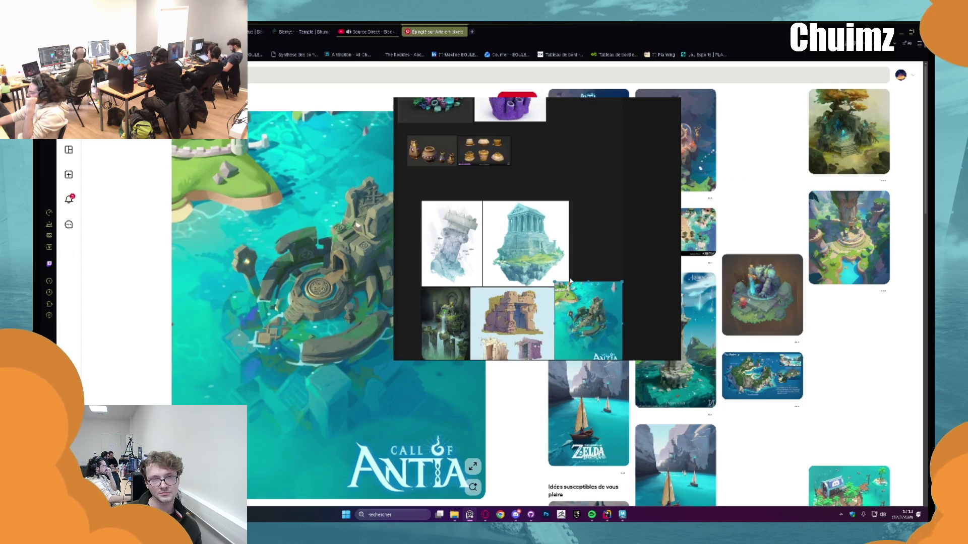
{"action": "scroll", "coordinate": [570, 280], "scroll_direction": "down", "scroll_amount": 3}
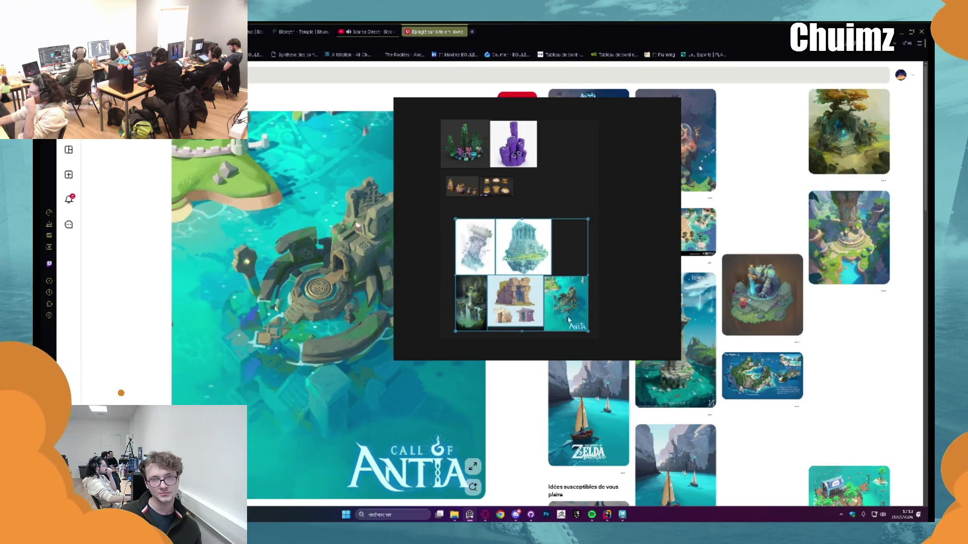
- Zoom the board to show only the Antia image and move it to the lower left
{"action": "mouse_move", "coordinate": [569, 320]}
{"action": "left_mouse_down"}
{"action": "mouse_move", "coordinate": [439, 297]}
{"action": "mouse_move", "coordinate": [404, 323]}
{"action": "mouse_move", "coordinate": [422, 327]}
{"action": "left_mouse_up"}
{"action": "scroll", "coordinate": [601, 265], "scroll_direction": "down", "scroll_amount": 4}
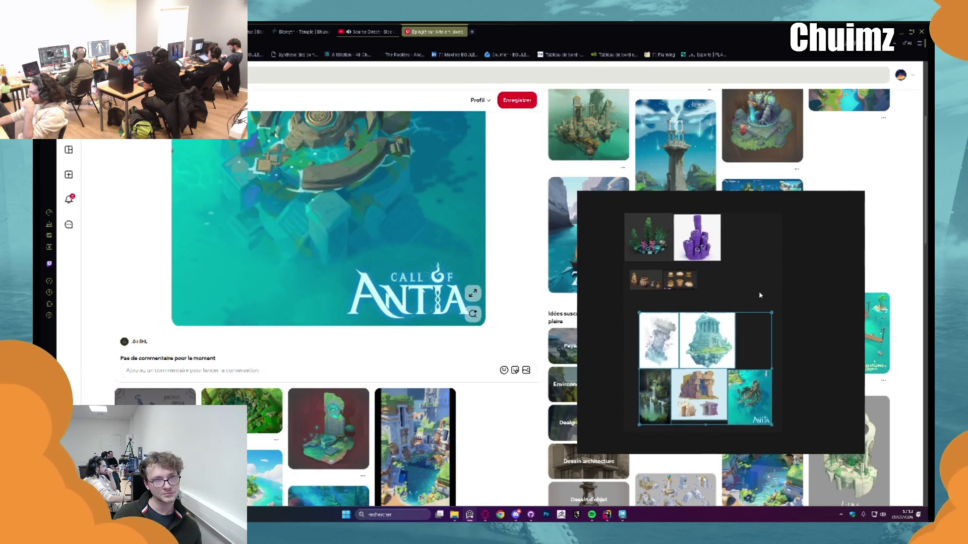
{"action": "scroll", "coordinate": [769, 233], "scroll_direction": "down", "scroll_amount": 2}
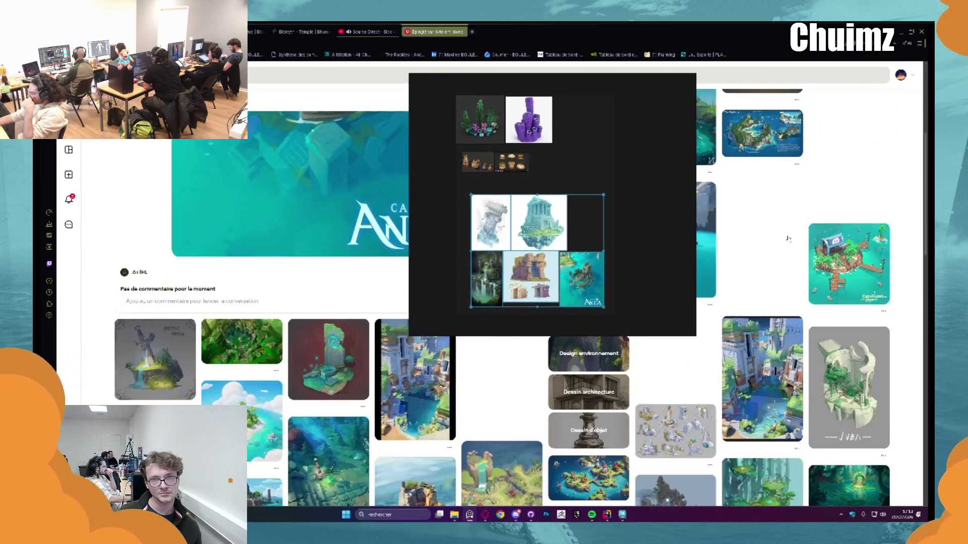
{"action": "mouse_move", "coordinate": [580, 217]}
{"action": "left_mouse_down"}
{"action": "mouse_move", "coordinate": [505, 210]}
{"action": "mouse_move", "coordinate": [529, 208]}
{"action": "left_mouse_up"}
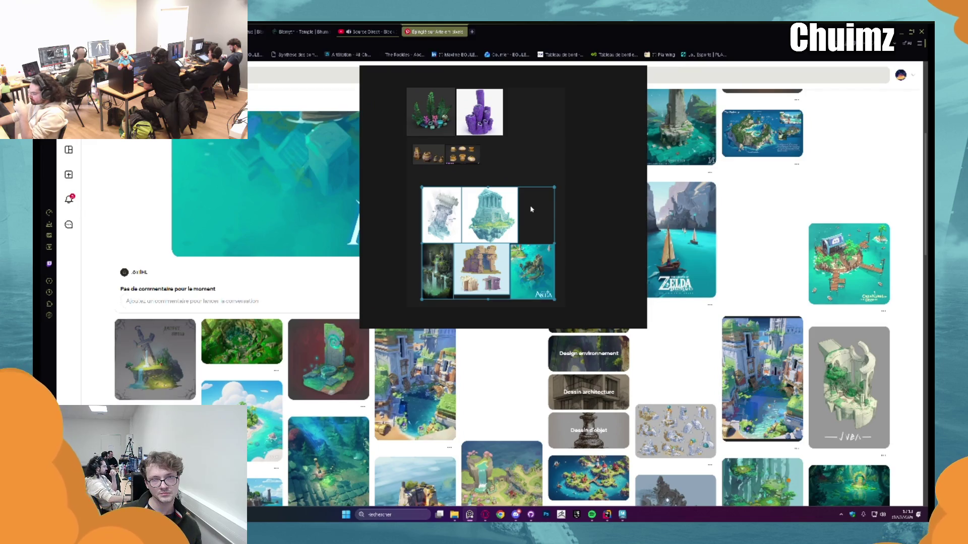
{"action": "double_click", "coordinate": [532, 272]}
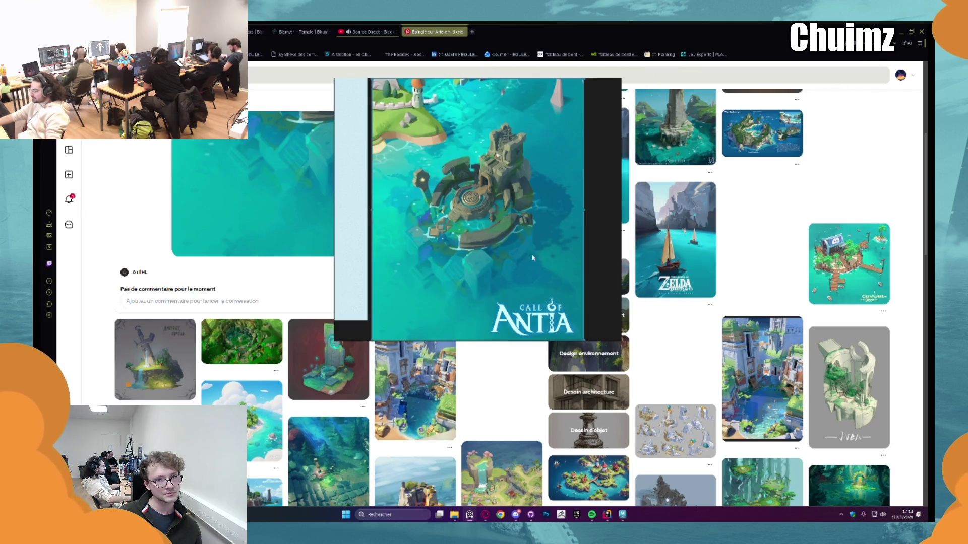
{"action": "left_click_drag", "start_coordinate": [537, 248], "coordinate": [300, 330]}
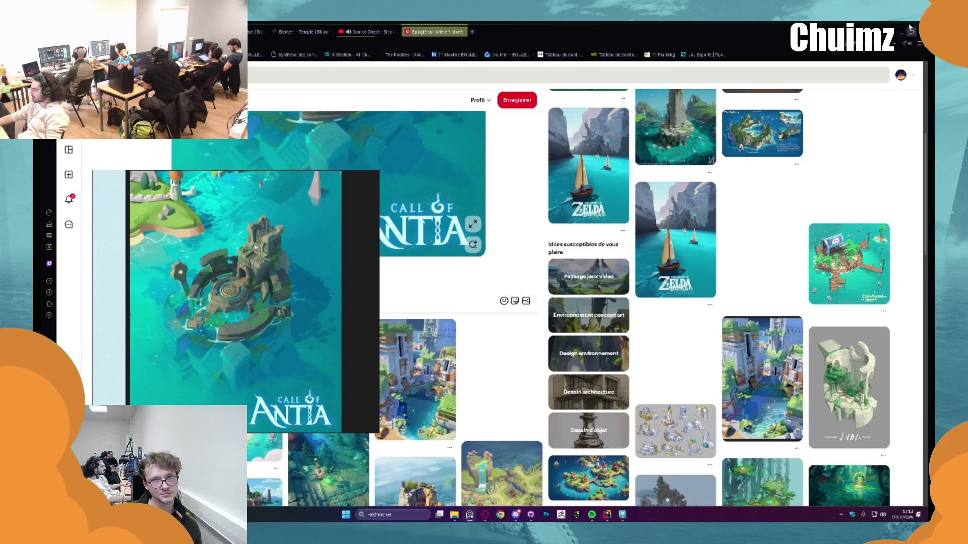
- Switch to Maya and show the whole reference board again
{"action": "key", "text": "alt+Tab"}
{"action": "right_click", "coordinate": [277, 277]}
{"action": "left_click", "coordinate": [325, 285]}
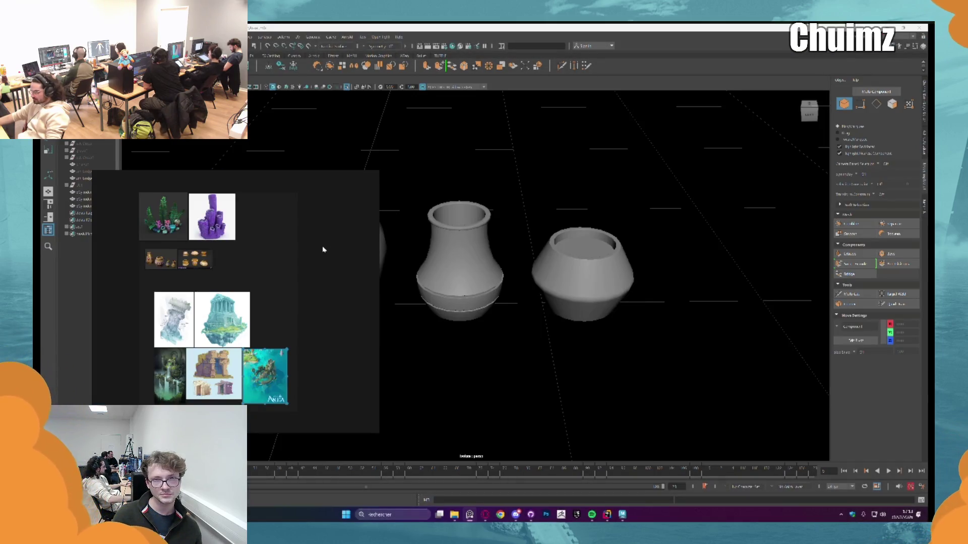
- Crop the Antia reference to just the image, orbit to all three pots, then switch to Discord
{"action": "left_click", "coordinate": [270, 374]}
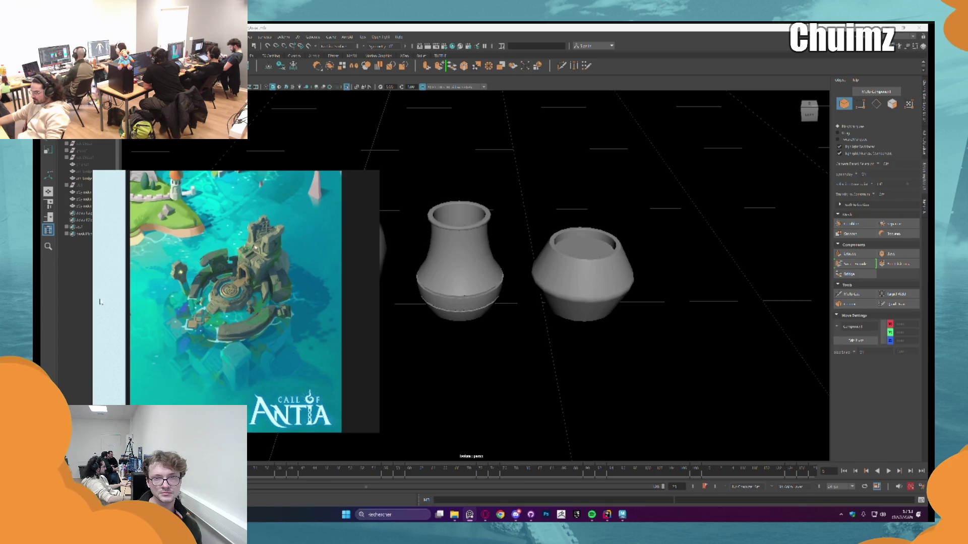
{"action": "left_click_drag", "start_coordinate": [92, 297], "coordinate": [130, 300]}
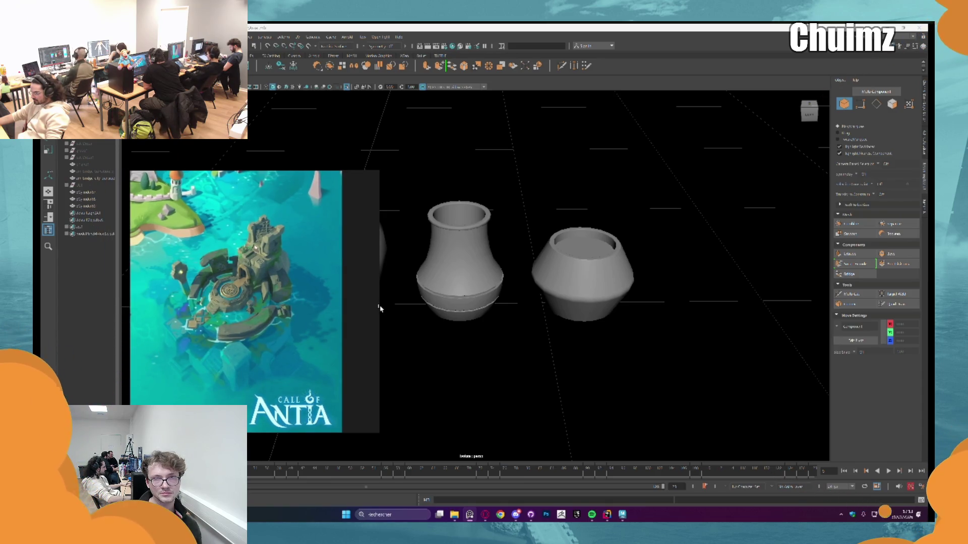
{"action": "left_click_drag", "start_coordinate": [379, 305], "coordinate": [343, 302]}
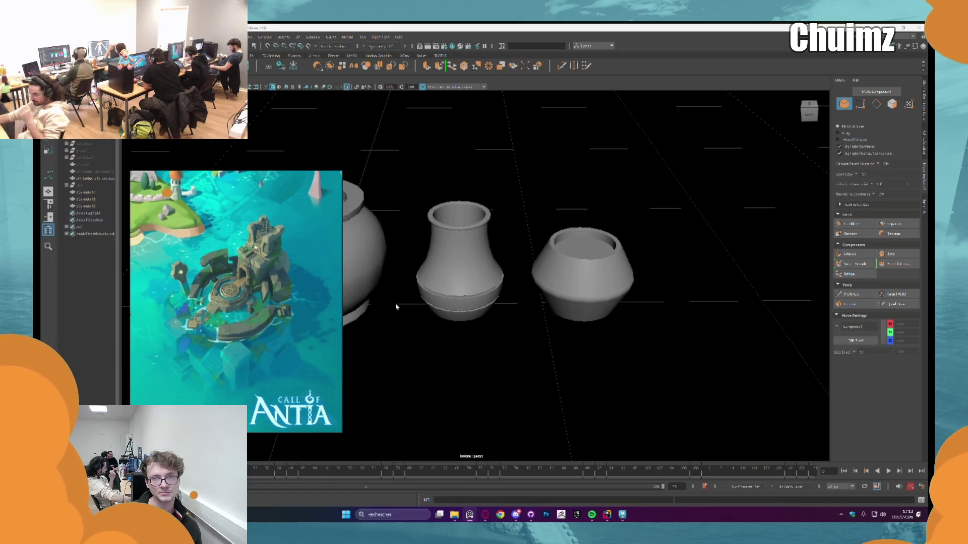
{"action": "mouse_move", "coordinate": [391, 305]}
{"action": "left_mouse_down", "text": "alt"}
{"action": "mouse_move", "coordinate": [423, 308]}
{"action": "mouse_move", "coordinate": [508, 243]}
{"action": "mouse_move", "coordinate": [504, 222]}
{"action": "mouse_move", "coordinate": [538, 221]}
{"action": "mouse_move", "coordinate": [538, 231]}
{"action": "left_mouse_up", "text": "alt"}
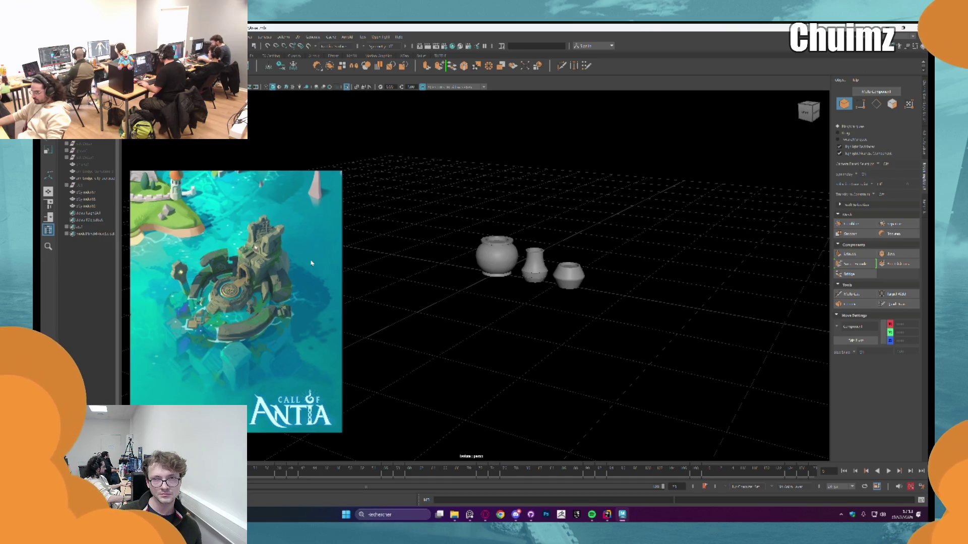
{"action": "key", "text": "alt+Tab"}
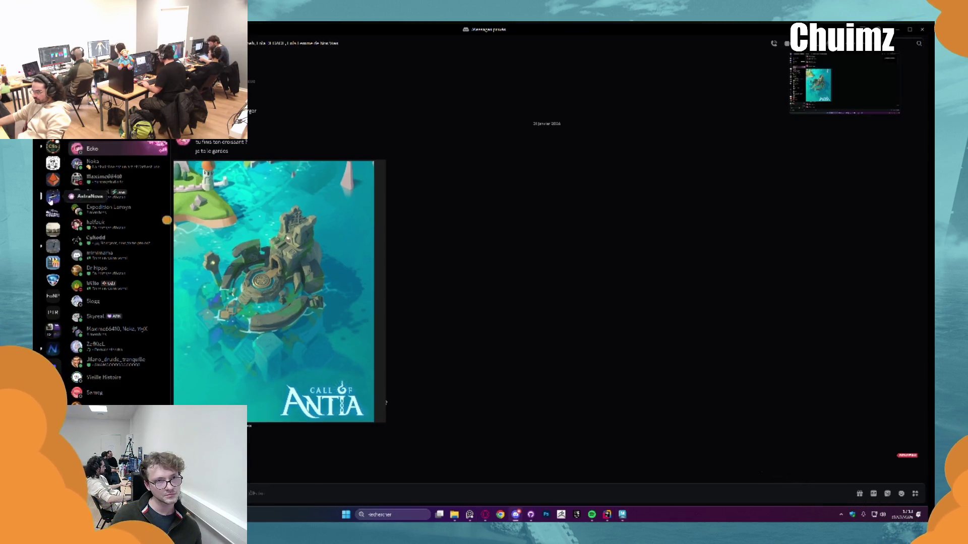
- Open the #jeux vidéo channel and shift the floating Antia image to the left side
{"action": "left_click", "coordinate": [100, 307]}
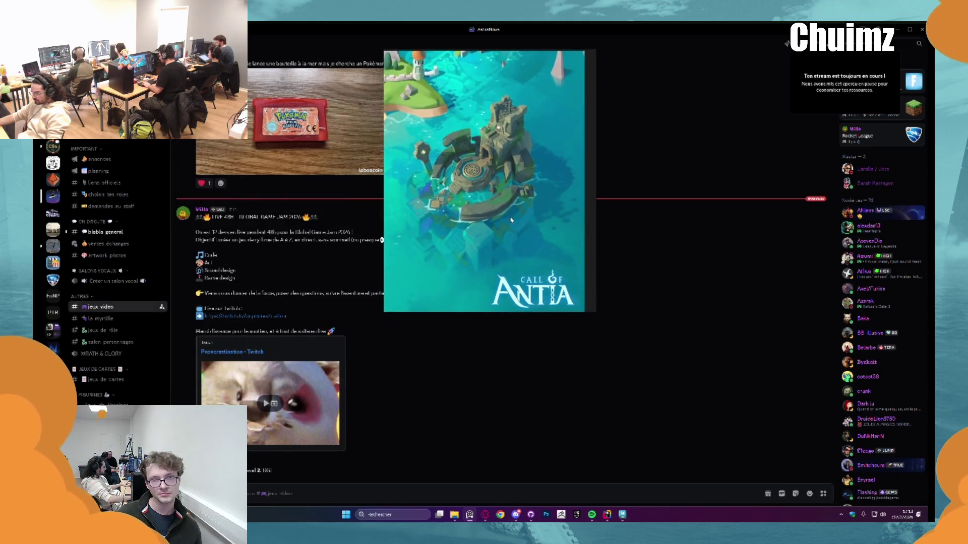
{"action": "left_click_drag", "start_coordinate": [520, 243], "coordinate": [528, 258]}
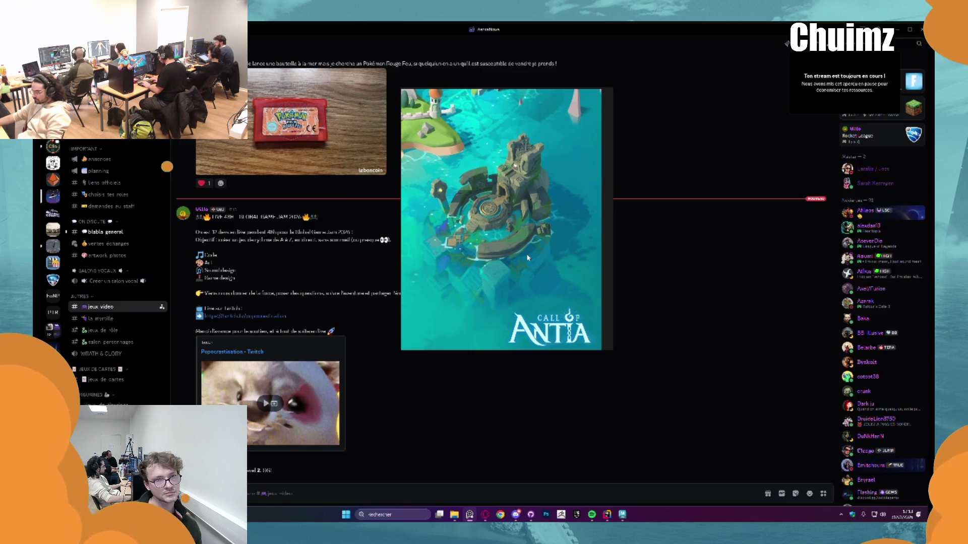
{"action": "left_click_drag", "start_coordinate": [528, 257], "coordinate": [517, 270]}
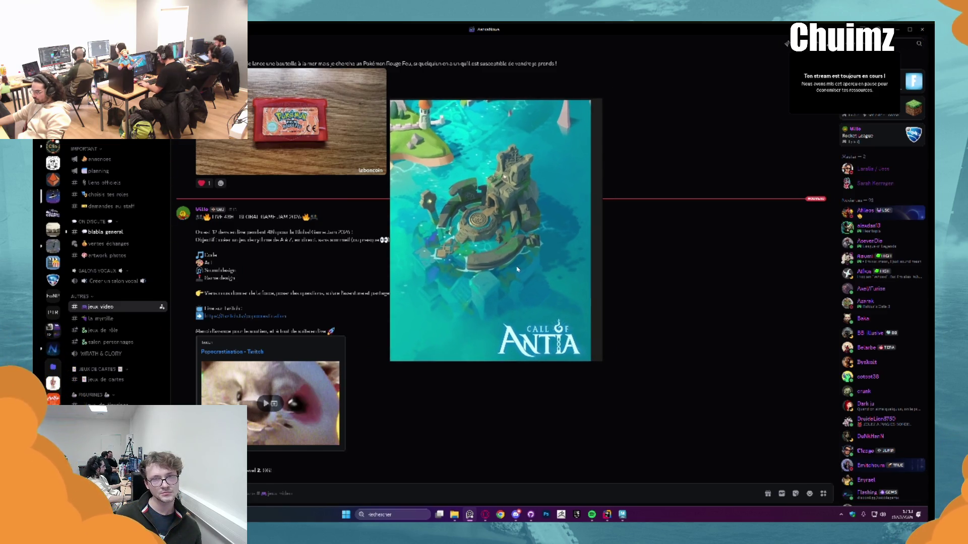
{"action": "scroll", "coordinate": [299, 216], "scroll_direction": "up", "scroll_amount": 10}
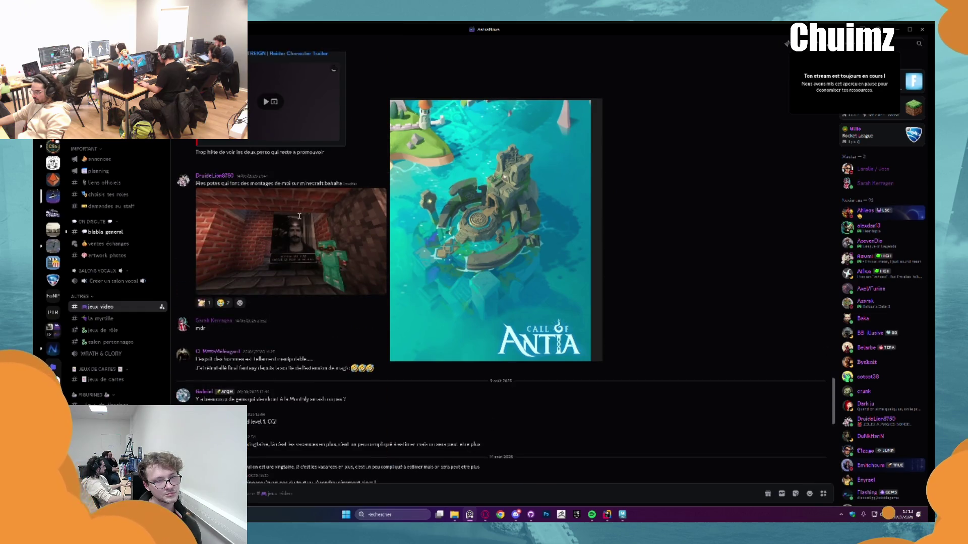
{"action": "scroll", "coordinate": [298, 216], "scroll_direction": "up", "scroll_amount": 3}
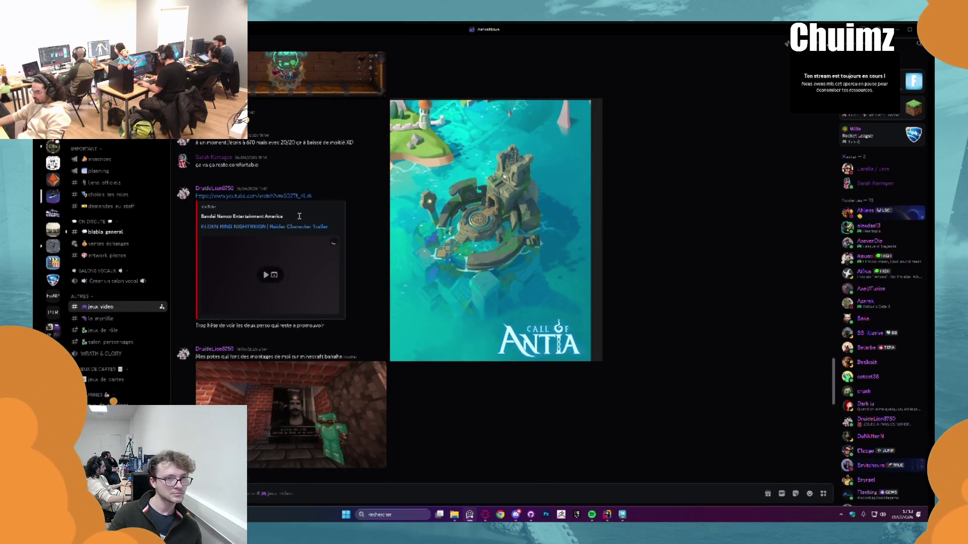
{"action": "scroll", "coordinate": [299, 215], "scroll_direction": "down", "scroll_amount": 10}
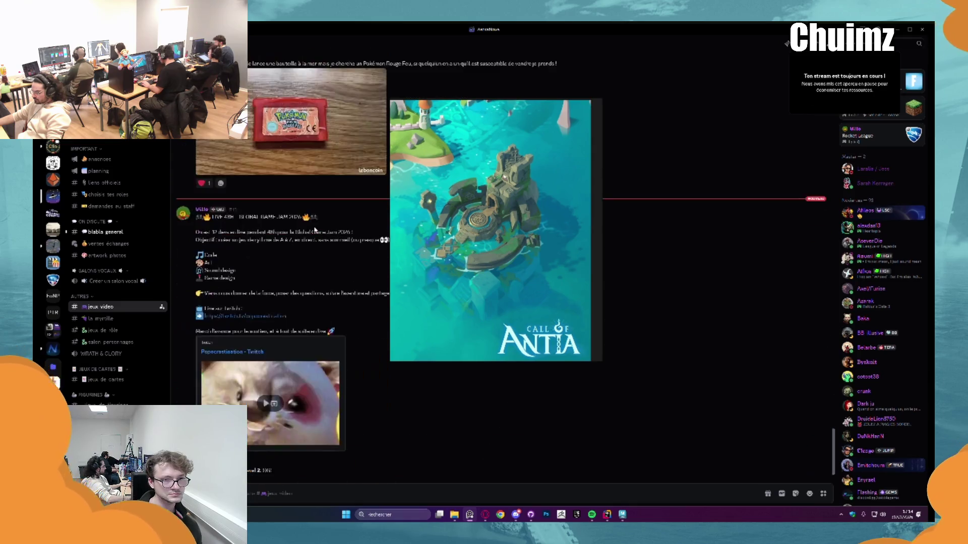
{"action": "left_click_drag", "start_coordinate": [483, 227], "coordinate": [196, 290]}
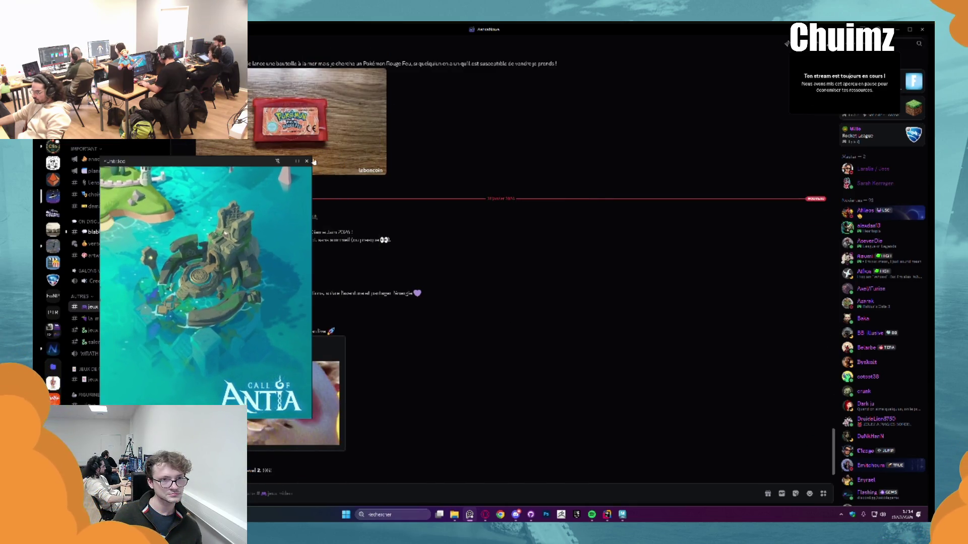
- Close the Antia image and open the -bowdel channel on the Popocrastination server
{"action": "left_click", "coordinate": [289, 161]}
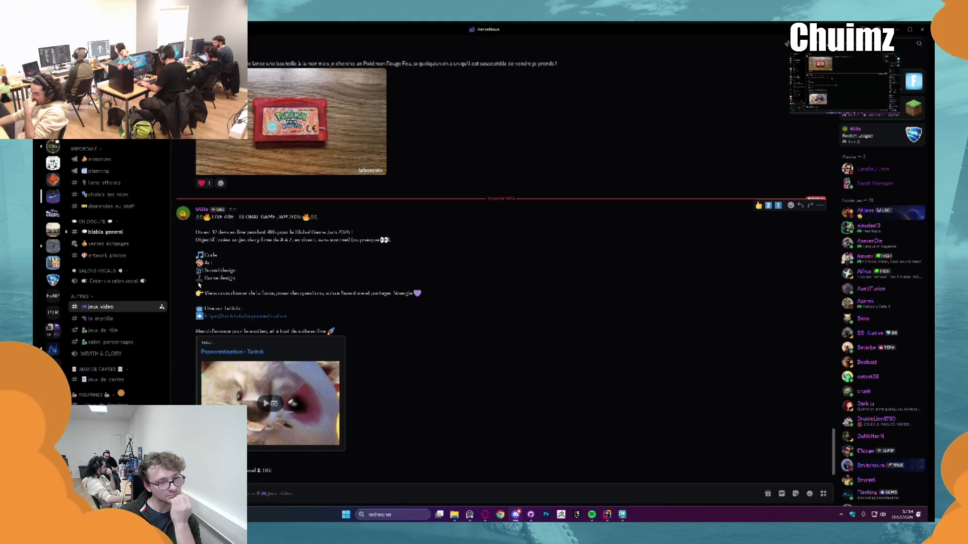
{"action": "left_click", "coordinate": [53, 196]}
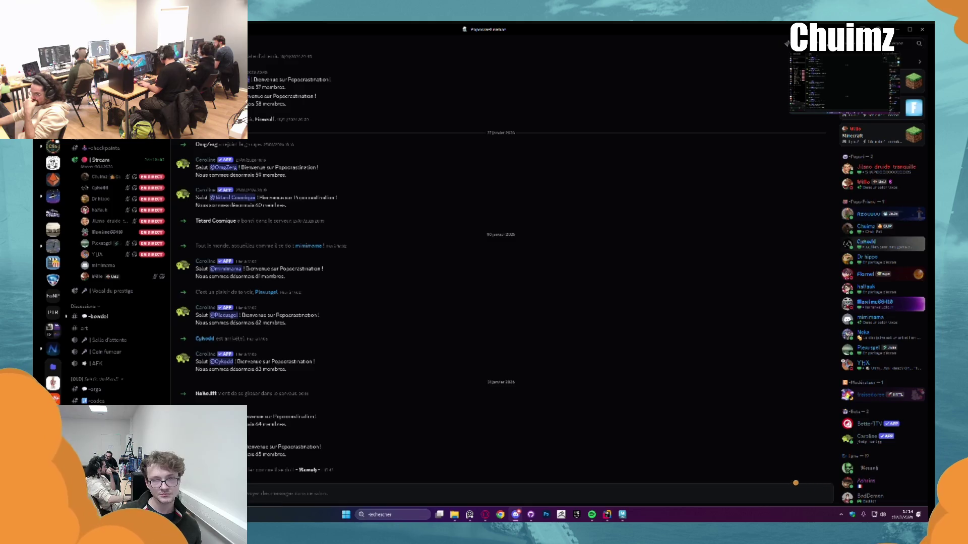
{"action": "left_click", "coordinate": [98, 317]}
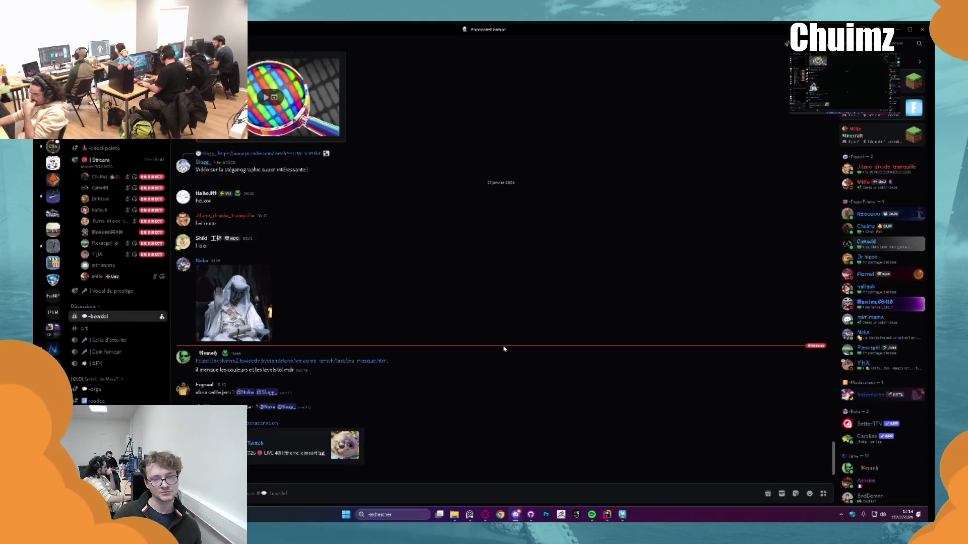
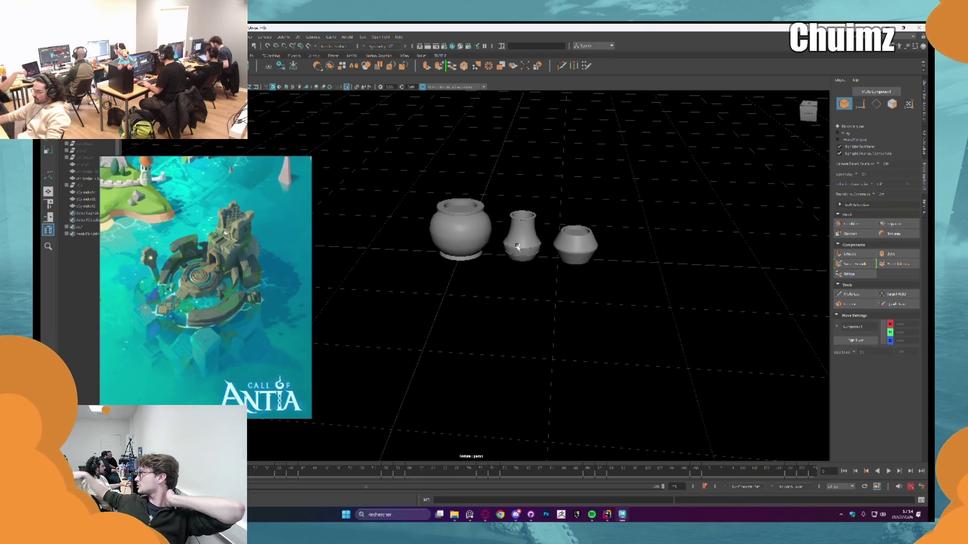
- Add a polygon cube and move it to the right of the three vases
{"action": "scroll", "coordinate": [587, 158], "scroll_direction": "down", "scroll_amount": 3}
{"action": "mouse_move", "coordinate": [579, 198]}
{"action": "left_mouse_down"}
{"action": "mouse_move", "coordinate": [566, 237]}
{"action": "mouse_move", "coordinate": [440, 167]}
{"action": "left_mouse_up"}
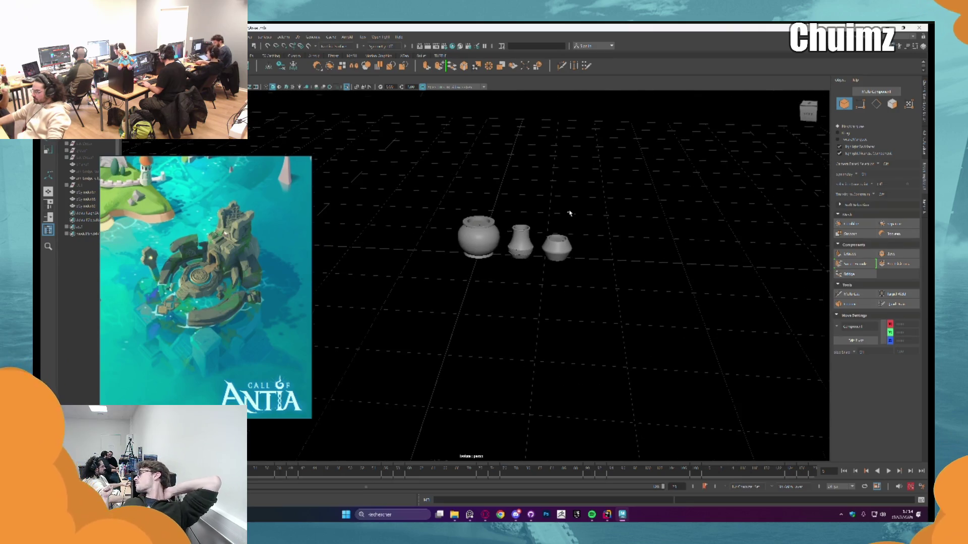
{"action": "left_click_drag", "start_coordinate": [177, 173], "coordinate": [130, 166]}
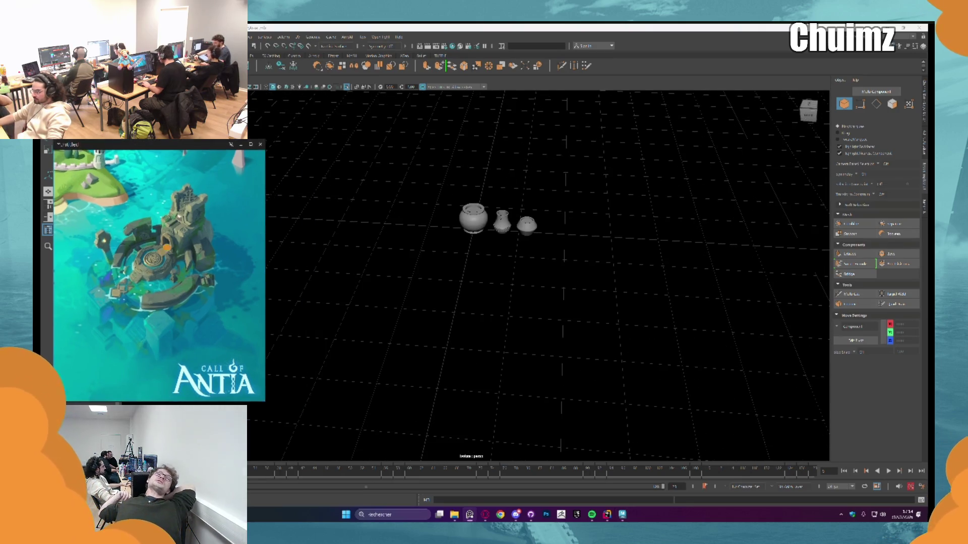
{"action": "left_click", "coordinate": [473, 218]}
{"action": "key", "text": "ctrl+b"}
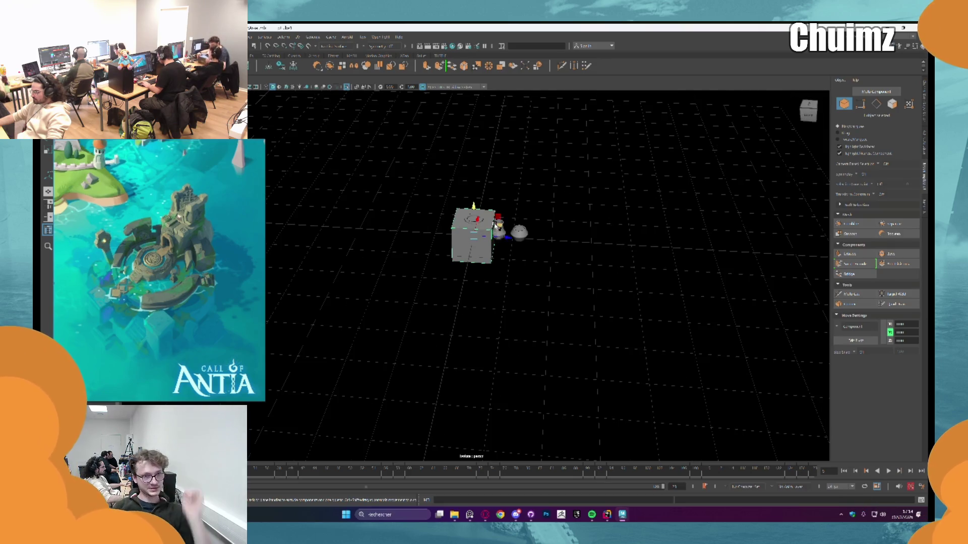
{"action": "left_click_drag", "start_coordinate": [496, 225], "coordinate": [494, 300]}
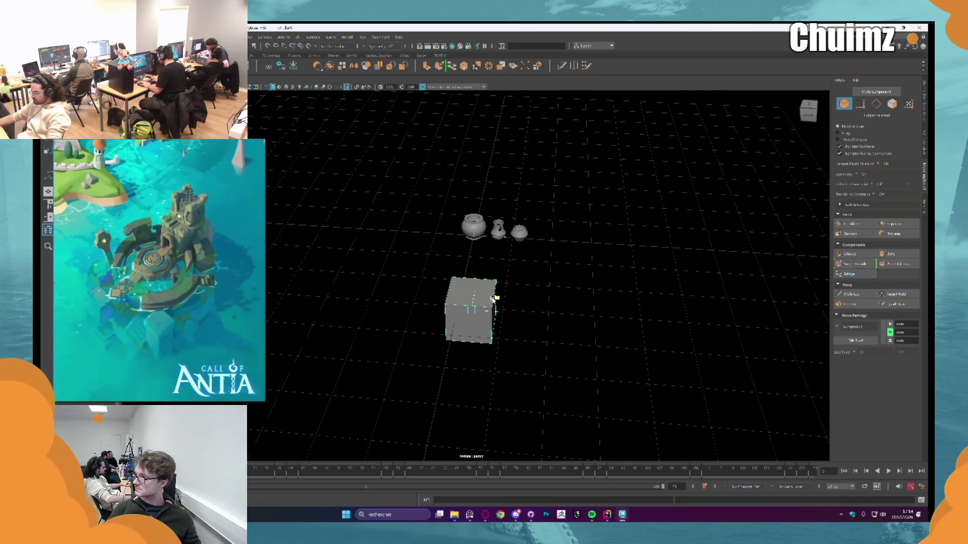
{"action": "scroll", "coordinate": [492, 298], "scroll_direction": "up", "scroll_amount": 2}
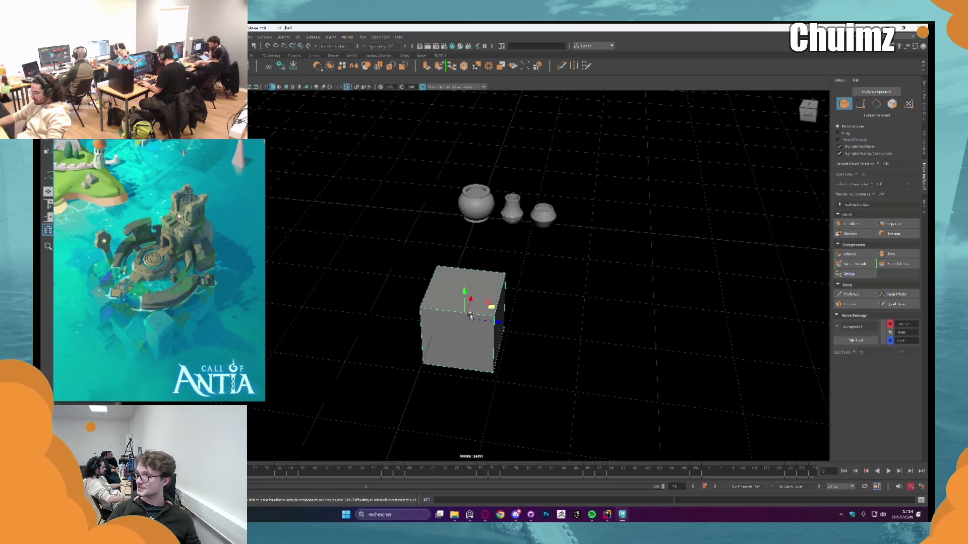
{"action": "mouse_move", "coordinate": [466, 318]}
{"action": "left_mouse_down"}
{"action": "mouse_move", "coordinate": [474, 214]}
{"action": "mouse_move", "coordinate": [641, 222]}
{"action": "left_mouse_up"}
{"action": "key", "text": "f"}
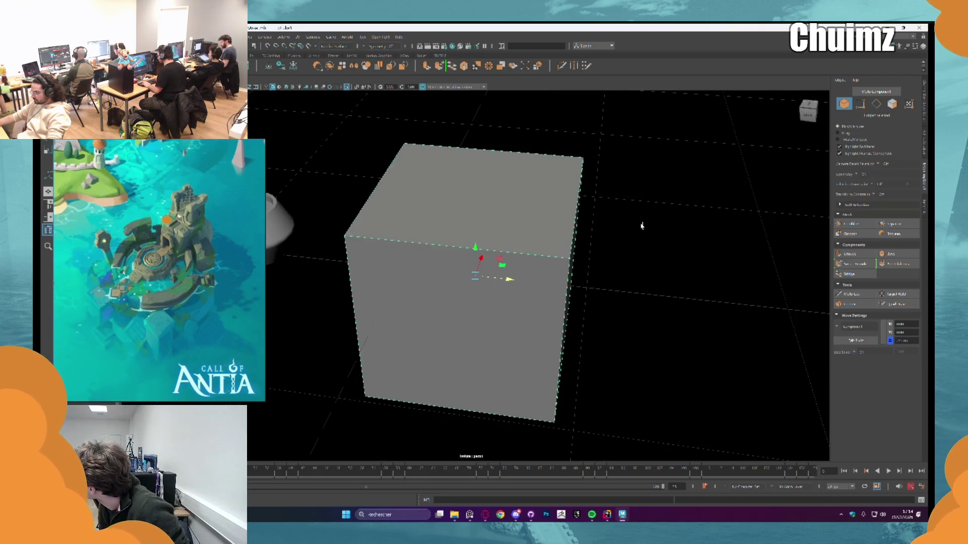
{"action": "scroll", "coordinate": [604, 227], "scroll_direction": "down", "scroll_amount": 3}
{"action": "left_click_drag", "start_coordinate": [504, 280], "coordinate": [574, 285]}
{"action": "scroll", "coordinate": [596, 281], "scroll_direction": "down", "scroll_amount": 2}
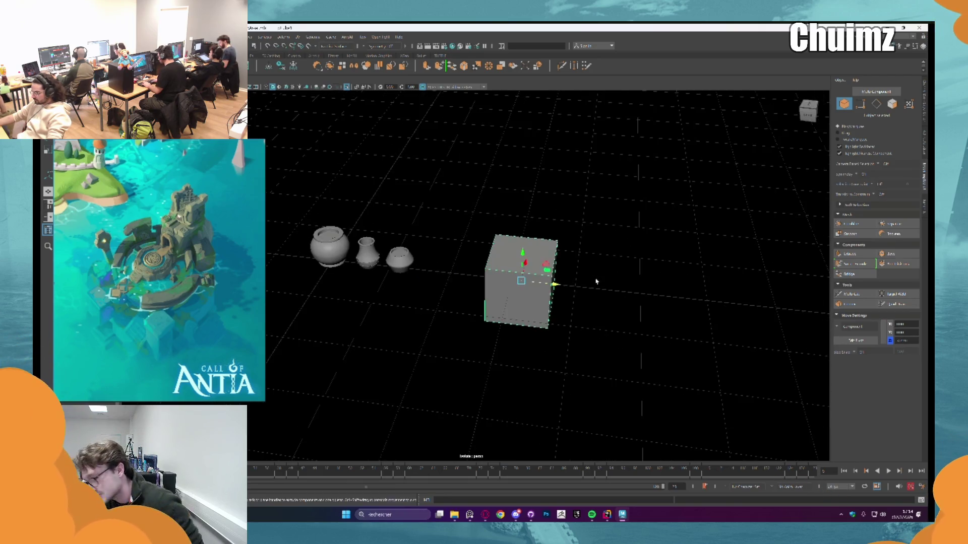
{"action": "scroll", "coordinate": [583, 268], "scroll_direction": "up", "scroll_amount": 2}
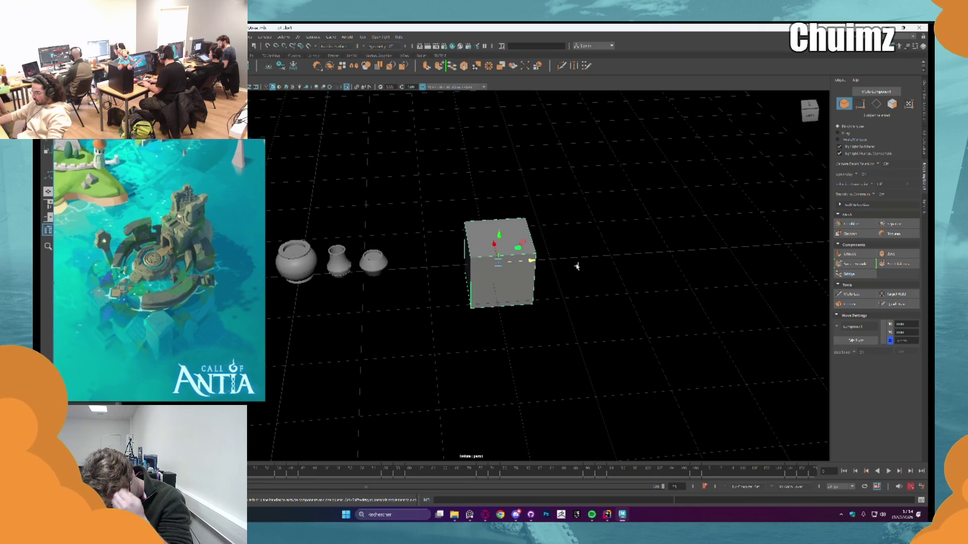
{"action": "scroll", "coordinate": [554, 266], "scroll_direction": "down", "scroll_amount": 2}
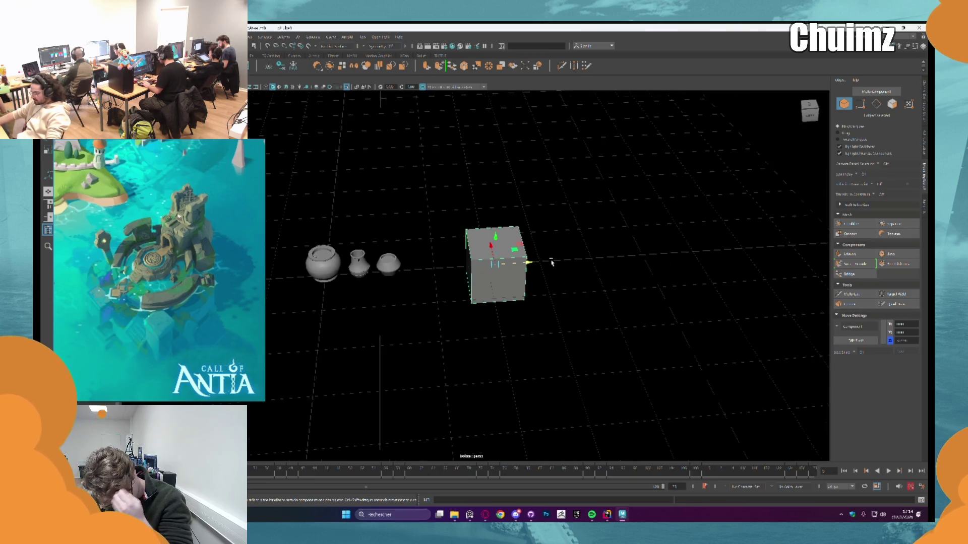
- Scale the cube along X and Y into a long, tall box
{"action": "key", "text": "r"}
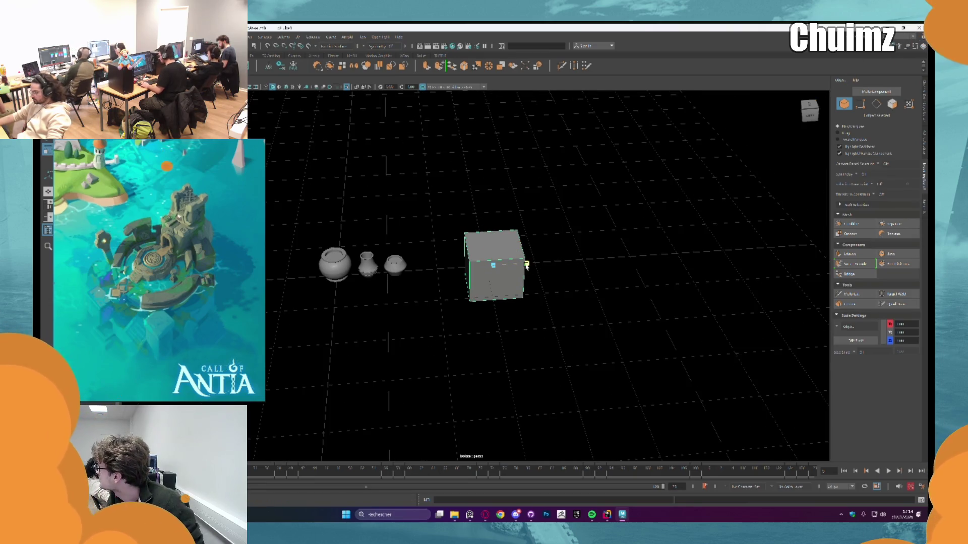
{"action": "mouse_move", "coordinate": [527, 265]}
{"action": "left_mouse_down"}
{"action": "mouse_move", "coordinate": [438, 255]}
{"action": "mouse_move", "coordinate": [348, 277]}
{"action": "mouse_move", "coordinate": [414, 261]}
{"action": "left_mouse_up"}
{"action": "left_click_drag", "start_coordinate": [494, 238], "coordinate": [492, 205]}
{"action": "key", "text": "w"}
{"action": "left_click", "coordinate": [554, 216]}
{"action": "left_click_drag", "start_coordinate": [555, 217], "coordinate": [493, 269]}
{"action": "scroll", "coordinate": [527, 231], "scroll_direction": "up", "scroll_amount": 3}
{"action": "left_click", "coordinate": [511, 253]}
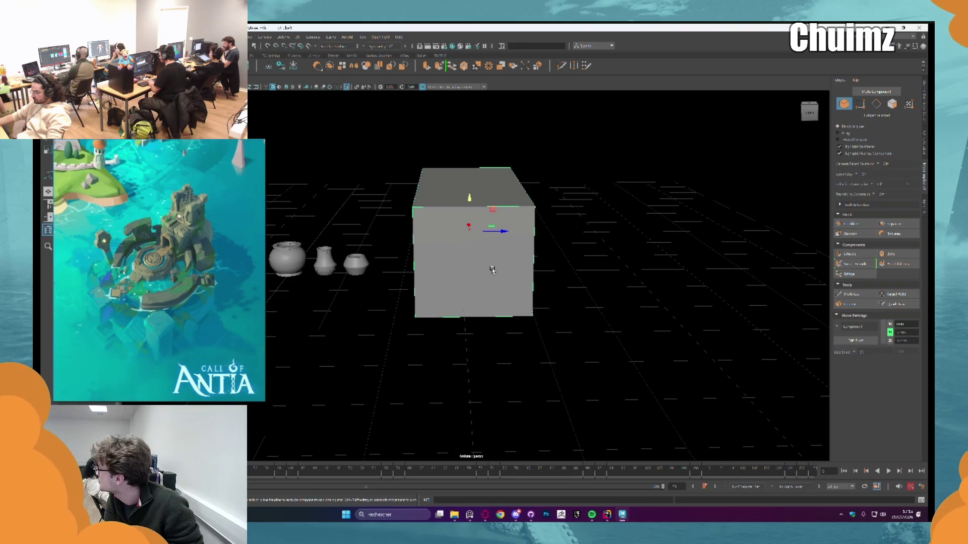
- Duplicate the long box with Ctrl+D and scale the copy down as an upper tier
{"action": "left_click", "coordinate": [570, 298]}
{"action": "mouse_move", "coordinate": [570, 298]}
{"action": "left_mouse_down"}
{"action": "mouse_move", "coordinate": [499, 291]}
{"action": "mouse_move", "coordinate": [514, 283]}
{"action": "mouse_move", "coordinate": [495, 295]}
{"action": "left_mouse_up"}
{"action": "scroll", "coordinate": [497, 288], "scroll_direction": "up", "scroll_amount": 2}
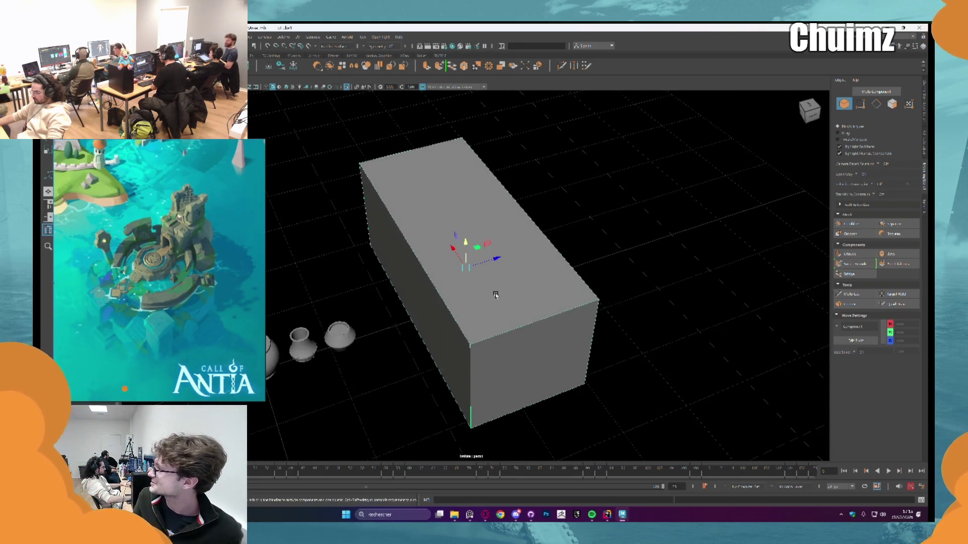
{"action": "left_click", "coordinate": [495, 296]}
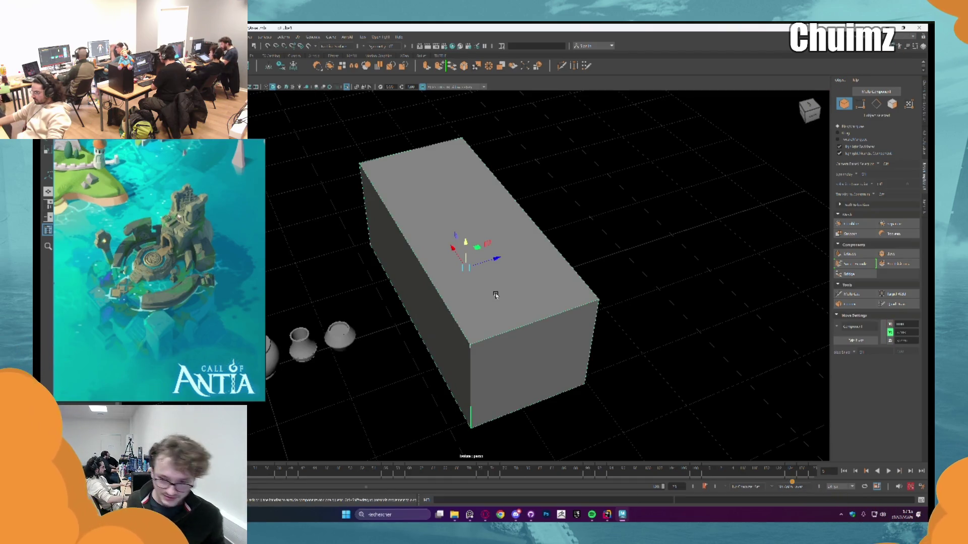
{"action": "mouse_move", "coordinate": [495, 295]}
{"action": "left_mouse_down"}
{"action": "mouse_move", "coordinate": [412, 182]}
{"action": "mouse_move", "coordinate": [410, 196]}
{"action": "mouse_move", "coordinate": [458, 216]}
{"action": "mouse_move", "coordinate": [395, 204]}
{"action": "left_mouse_up"}
{"action": "key", "text": "ctrl+d"}
{"action": "key", "text": "r"}
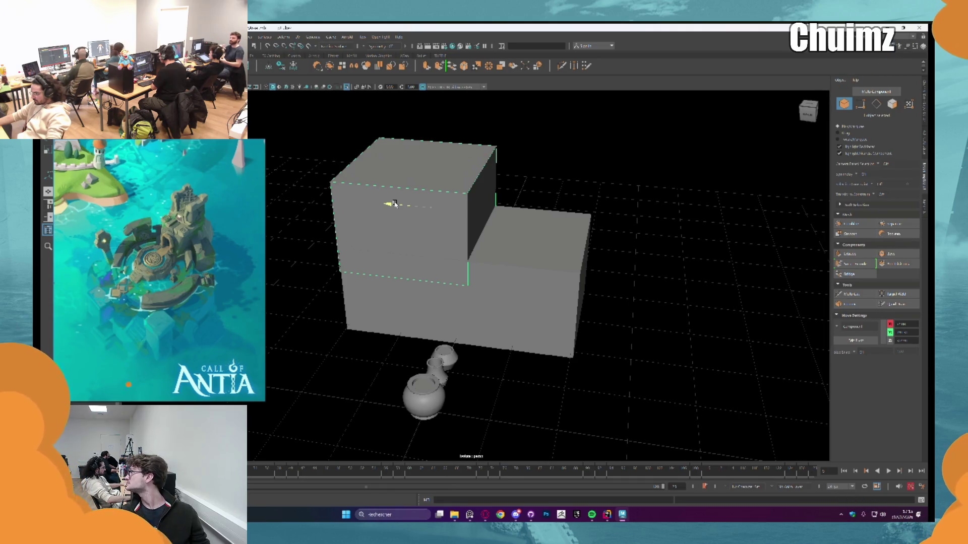
{"action": "mouse_move", "coordinate": [426, 203]}
{"action": "left_mouse_down"}
{"action": "mouse_move", "coordinate": [449, 169]}
{"action": "mouse_move", "coordinate": [459, 191]}
{"action": "mouse_move", "coordinate": [424, 209]}
{"action": "mouse_move", "coordinate": [434, 194]}
{"action": "mouse_move", "coordinate": [416, 200]}
{"action": "mouse_move", "coordinate": [452, 218]}
{"action": "left_mouse_up"}
- Shrink the upper box's top face to taper it, then return to object mode
{"action": "key", "text": "F11"}
{"action": "left_click", "coordinate": [424, 208]}
{"action": "key", "text": "r"}
{"action": "key", "text": "w"}
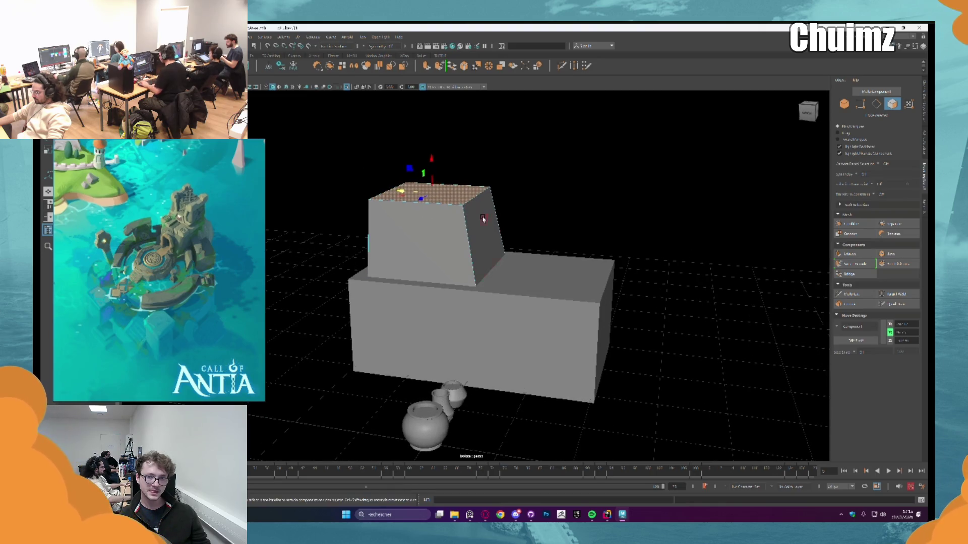
{"action": "key", "text": "F8"}
{"action": "scroll", "coordinate": [629, 335], "scroll_direction": "down", "scroll_amount": 3}
{"action": "mouse_move", "coordinate": [628, 334]}
{"action": "left_mouse_down"}
{"action": "mouse_move", "coordinate": [463, 315]}
{"action": "mouse_move", "coordinate": [455, 301]}
{"action": "mouse_move", "coordinate": [438, 309]}
{"action": "mouse_move", "coordinate": [433, 254]}
{"action": "mouse_move", "coordinate": [478, 260]}
{"action": "mouse_move", "coordinate": [458, 259]}
{"action": "left_mouse_up"}
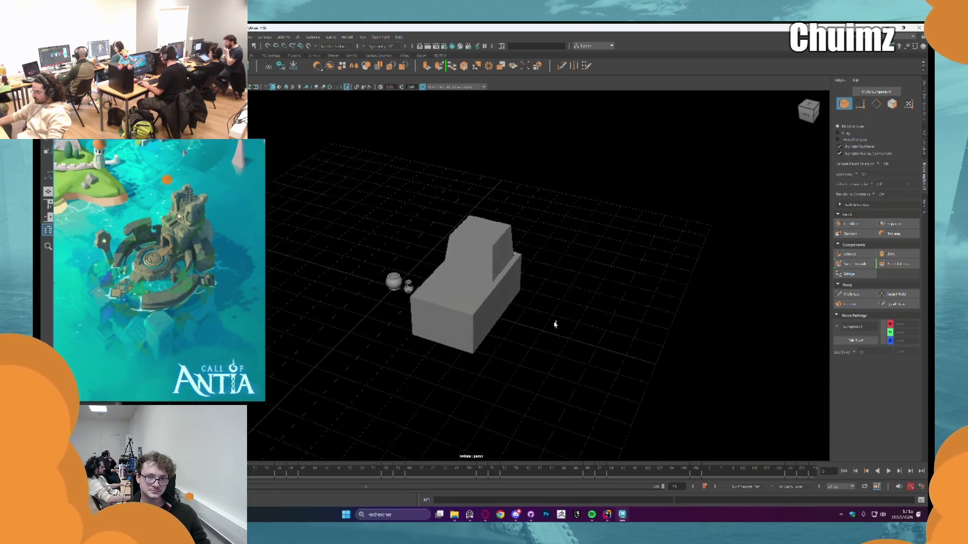
{"action": "scroll", "coordinate": [432, 254], "scroll_direction": "up", "scroll_amount": 1}
{"action": "scroll", "coordinate": [432, 254], "scroll_direction": "down", "scroll_amount": 2}
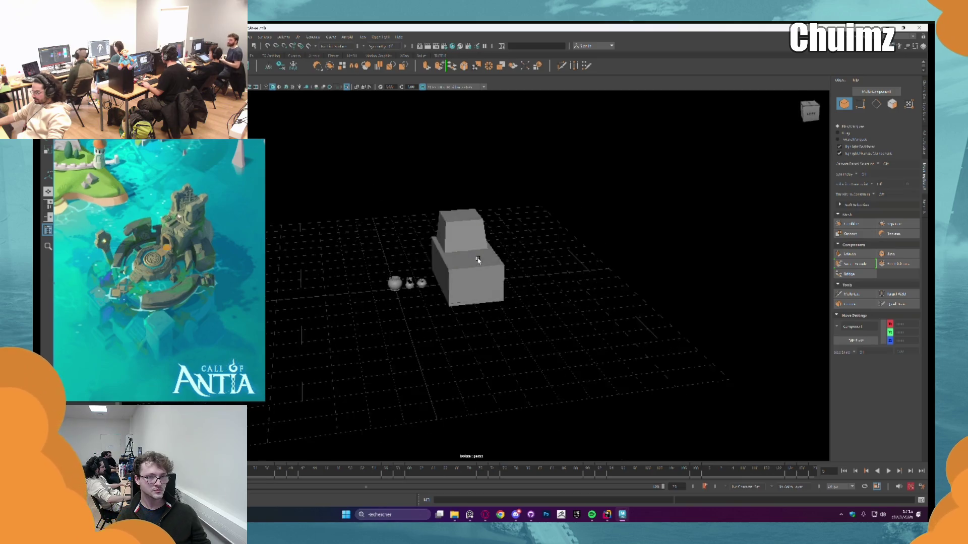
{"action": "scroll", "coordinate": [478, 259], "scroll_direction": "up", "scroll_amount": 5}
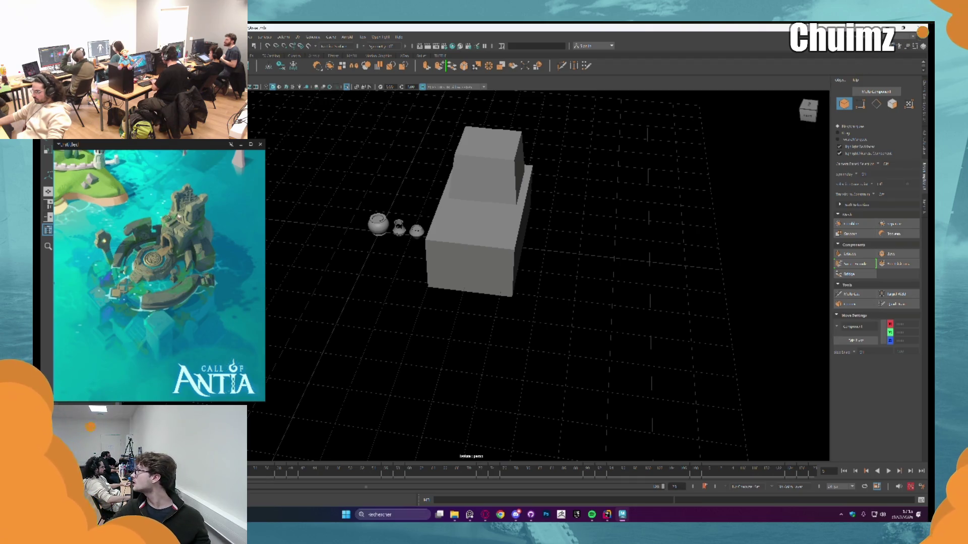
- Shift the stepped block further right of the pots
{"action": "left_click", "coordinate": [513, 169]}
{"action": "left_click_drag", "start_coordinate": [518, 170], "coordinate": [552, 171]}
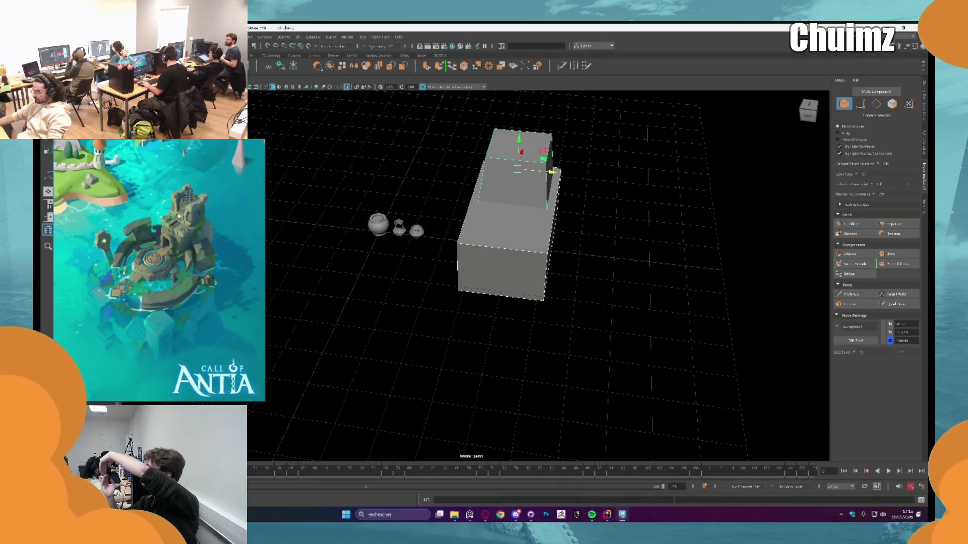
{"action": "left_click", "coordinate": [389, 237]}
{"action": "key", "text": "q"}
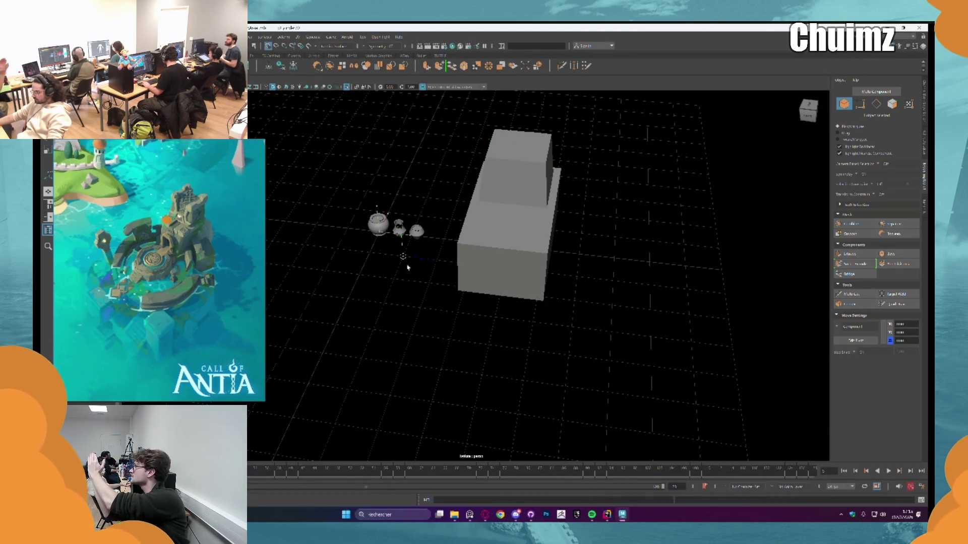
- Create a polygon cylinder at the origin and scale it wider
{"action": "right_click", "coordinate": [488, 346], "text": "shift"}
{"action": "key", "text": "r"}
{"action": "mouse_move", "coordinate": [555, 346]}
{"action": "left_mouse_down"}
{"action": "mouse_move", "coordinate": [548, 324]}
{"action": "mouse_move", "coordinate": [485, 276]}
{"action": "mouse_move", "coordinate": [515, 307]}
{"action": "left_mouse_up"}
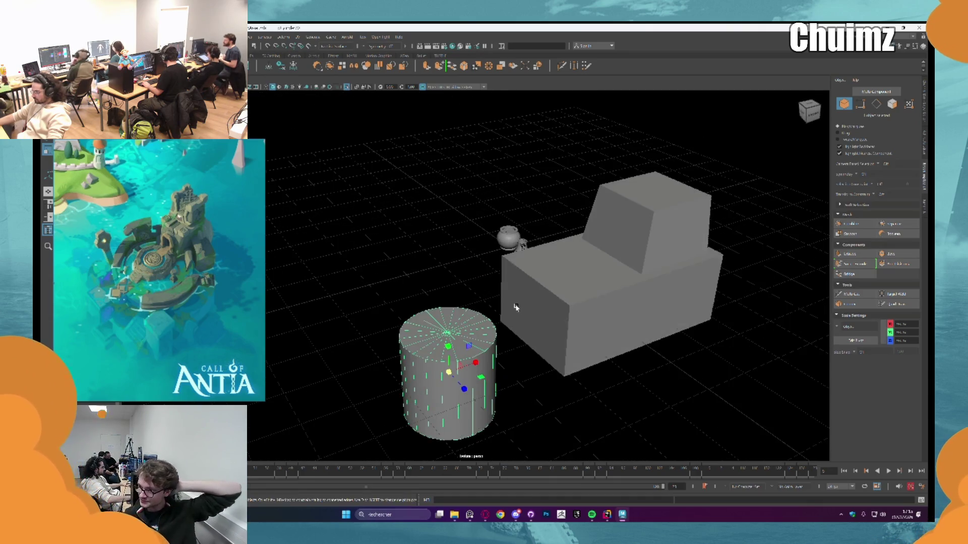
{"action": "mouse_move", "coordinate": [469, 353]}
{"action": "left_mouse_down"}
{"action": "mouse_move", "coordinate": [442, 316]}
{"action": "mouse_move", "coordinate": [466, 365]}
{"action": "left_mouse_up"}
{"action": "left_click_drag", "start_coordinate": [476, 427], "coordinate": [499, 419]}
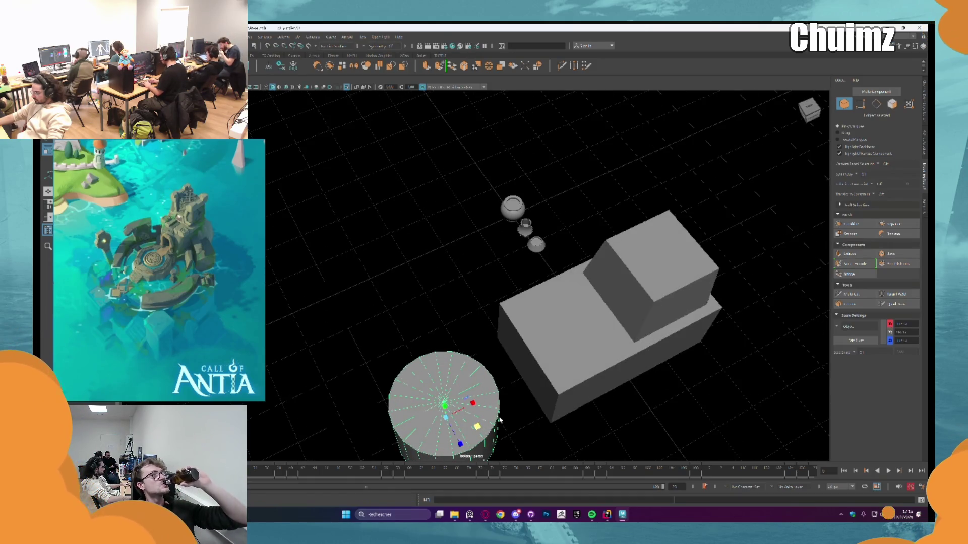
{"action": "mouse_move", "coordinate": [499, 419]}
{"action": "left_mouse_down"}
{"action": "mouse_move", "coordinate": [393, 257]}
{"action": "mouse_move", "coordinate": [403, 269]}
{"action": "left_mouse_up"}
- Select the cylinder's cap and lower faces, undoing an attempt to raise the top
{"action": "key", "text": "w"}
{"action": "left_click", "coordinate": [472, 304]}
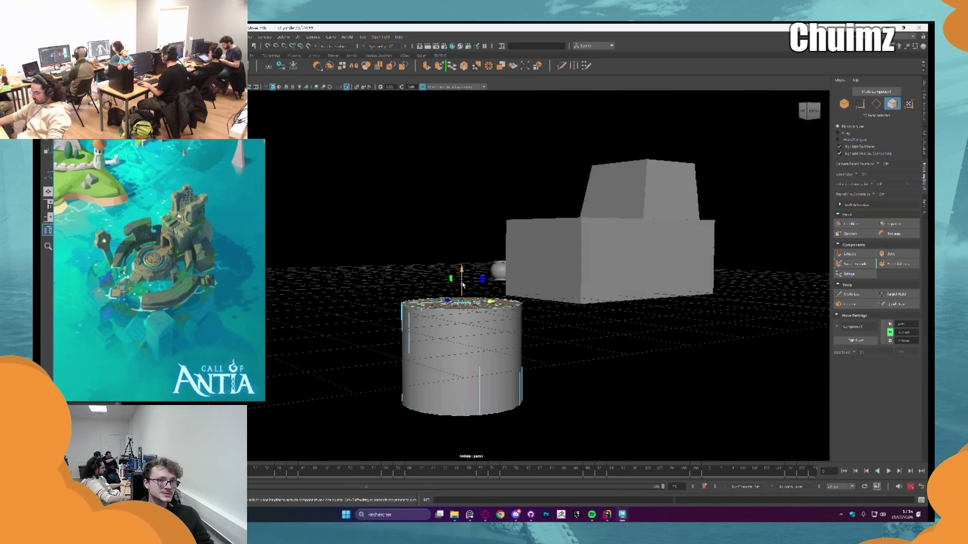
{"action": "left_click_drag", "start_coordinate": [462, 284], "coordinate": [458, 266]}
{"action": "key", "text": "ctrl+z"}
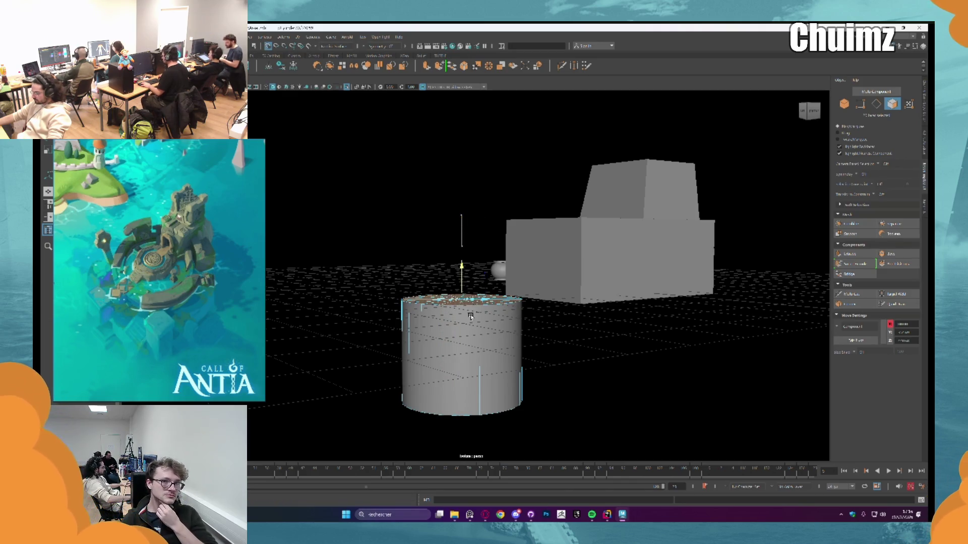
{"action": "left_click_drag", "start_coordinate": [356, 377], "coordinate": [469, 417]}
{"action": "left_click_drag", "start_coordinate": [608, 462], "coordinate": [609, 462]}
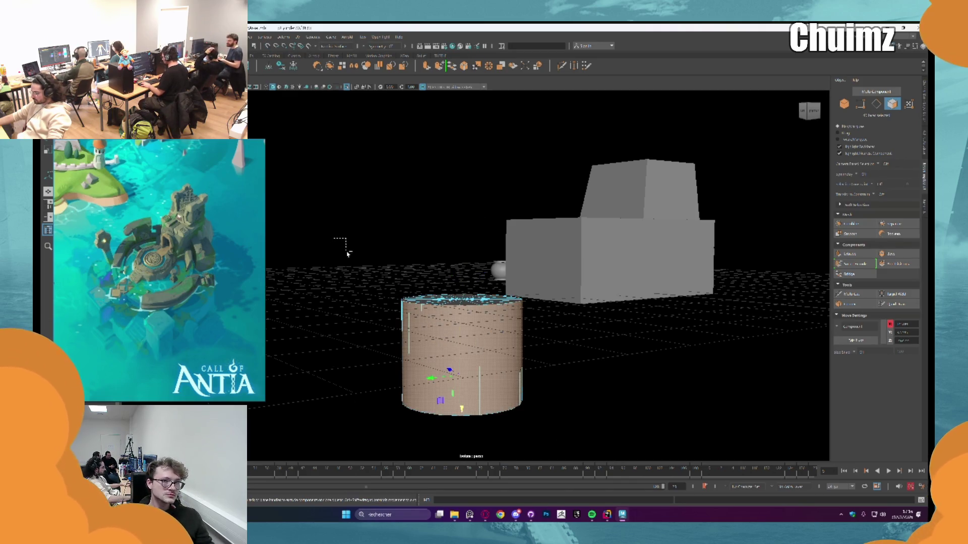
{"action": "mouse_move", "coordinate": [461, 404]}
{"action": "left_mouse_down"}
{"action": "mouse_move", "coordinate": [471, 424]}
{"action": "mouse_move", "coordinate": [479, 343]}
{"action": "left_mouse_up"}
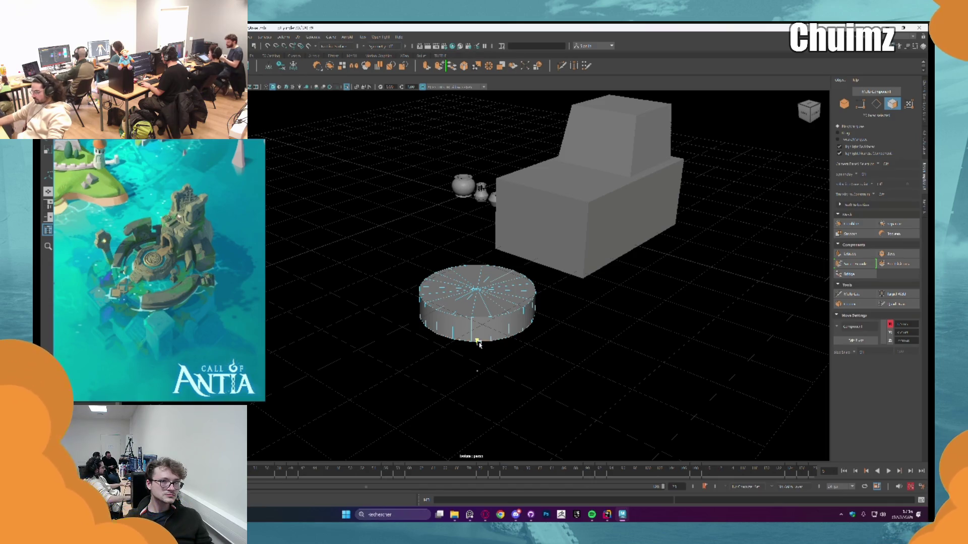
{"action": "key", "text": "f"}
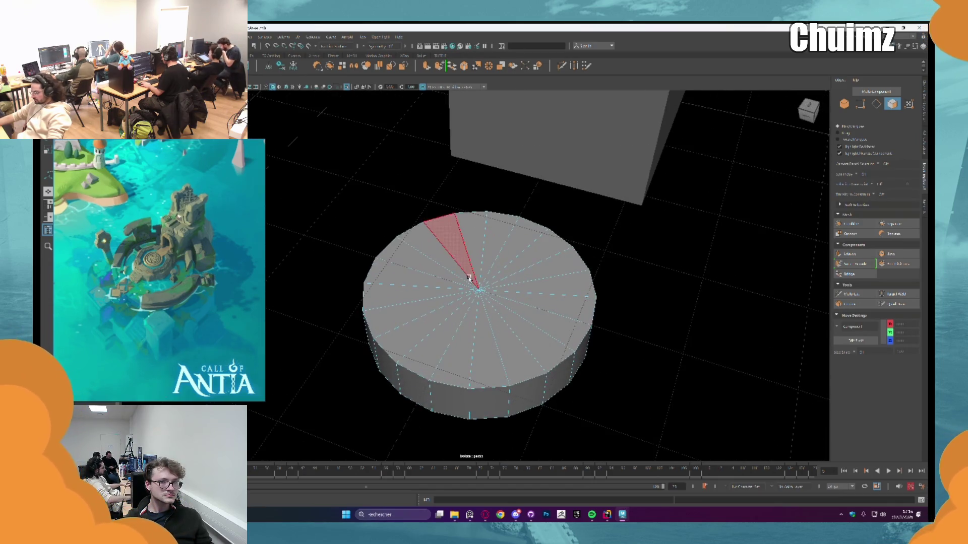
{"action": "mouse_move", "coordinate": [455, 262]}
{"action": "left_mouse_down"}
{"action": "mouse_move", "coordinate": [484, 378]}
{"action": "mouse_move", "coordinate": [448, 268]}
{"action": "left_mouse_up"}
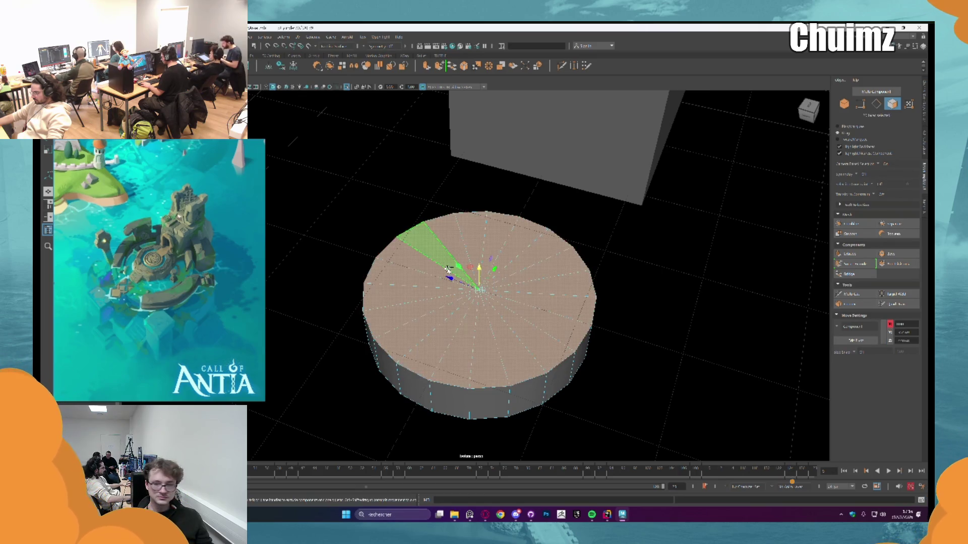
{"action": "key", "text": "ctrl+e"}
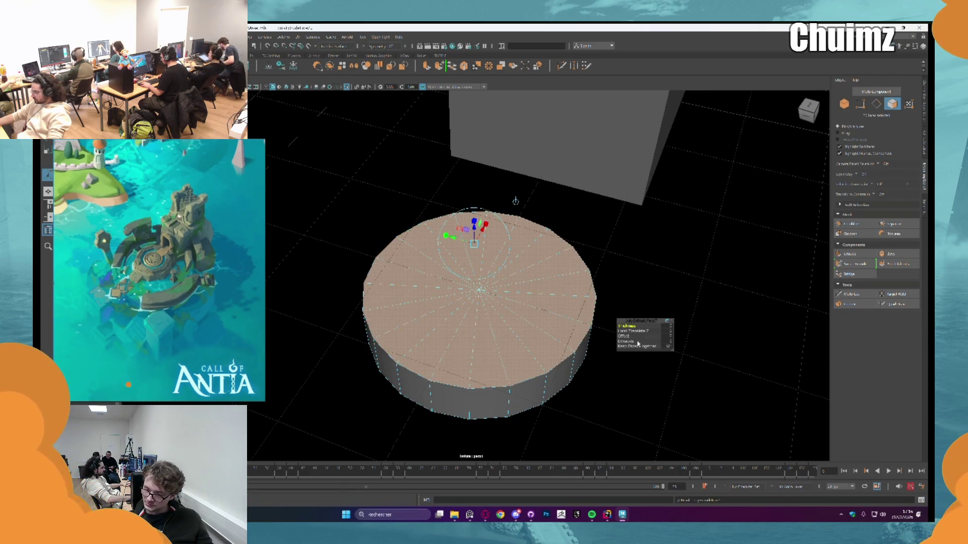
{"action": "left_click_drag", "start_coordinate": [645, 342], "coordinate": [678, 345]}
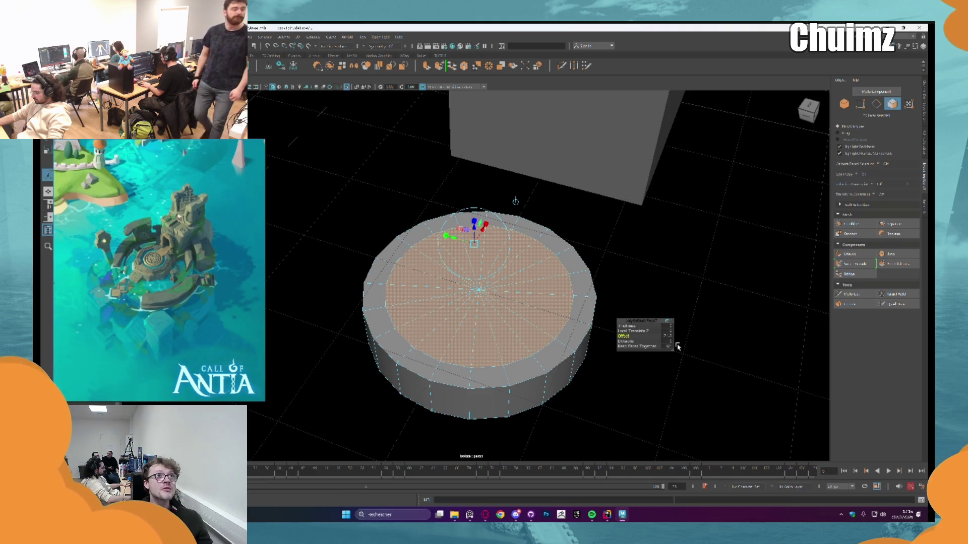
{"action": "left_click_drag", "start_coordinate": [474, 223], "coordinate": [476, 248]}
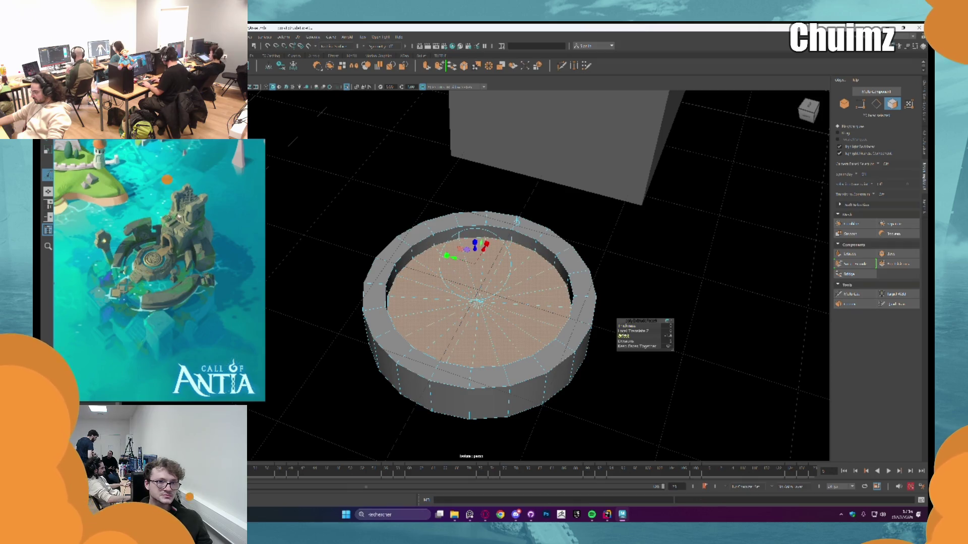
{"action": "left_click_drag", "start_coordinate": [602, 333], "coordinate": [697, 346]}
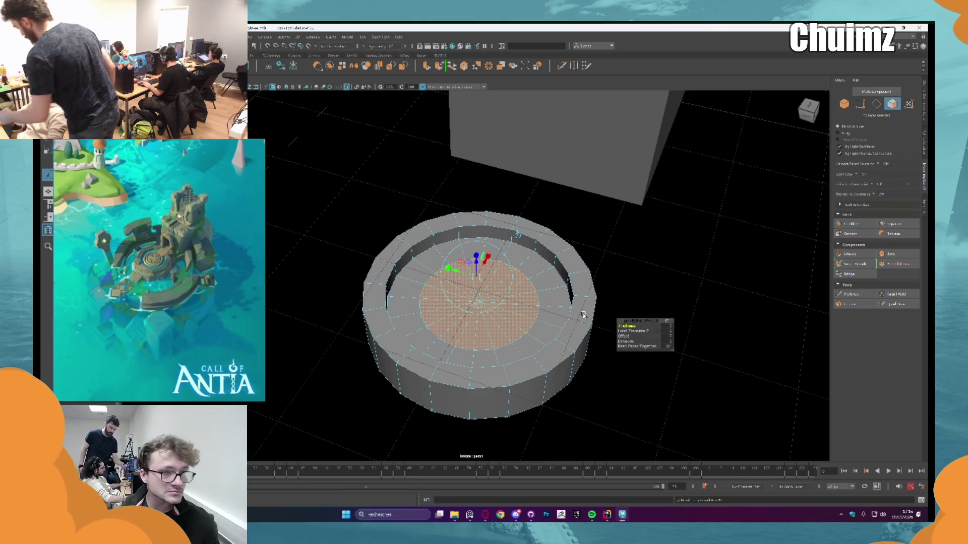
{"action": "key", "text": "w"}
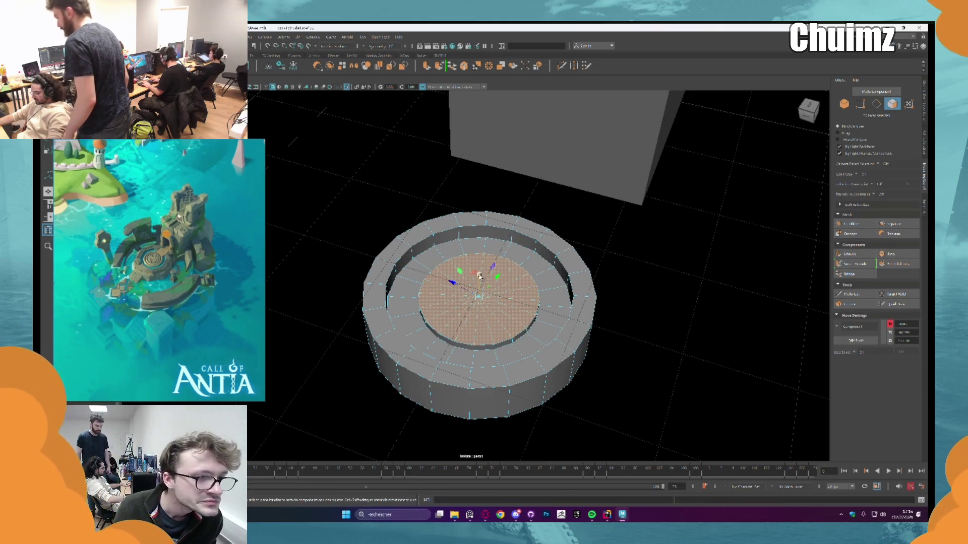
{"action": "left_click_drag", "start_coordinate": [479, 259], "coordinate": [508, 227]}
{"action": "scroll", "coordinate": [533, 256], "scroll_direction": "down", "scroll_amount": 5}
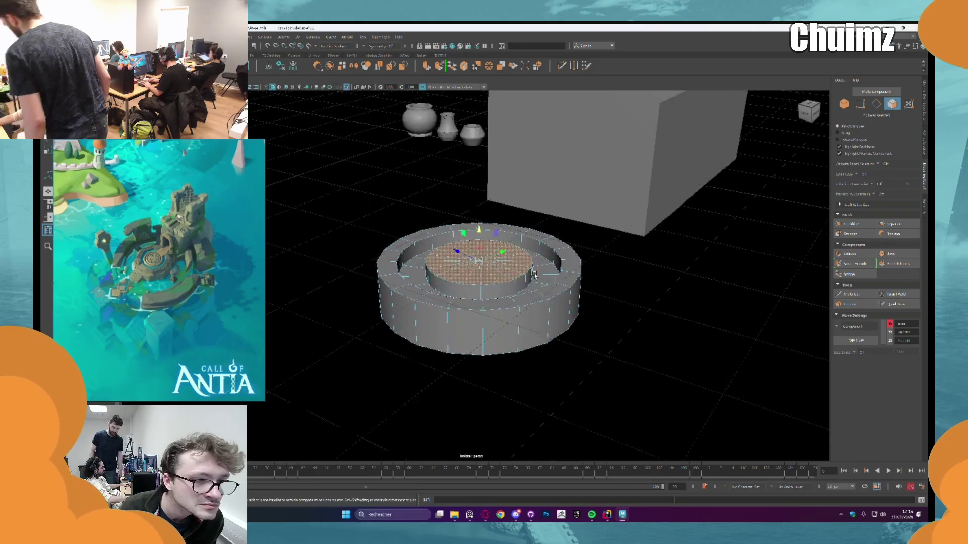
{"action": "key", "text": "F8"}
{"action": "left_click_drag", "start_coordinate": [567, 294], "coordinate": [571, 294]}
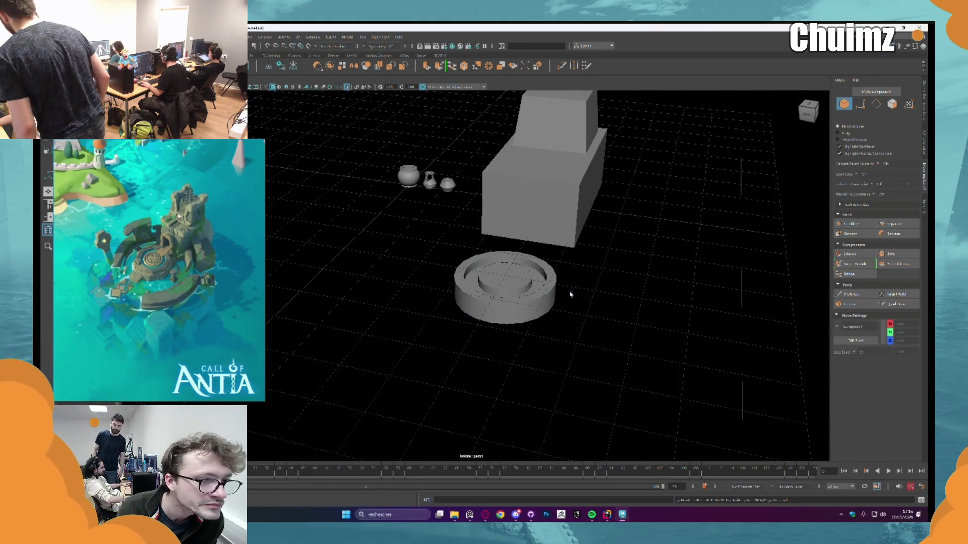
- Minimise Maya, close the Call of Antia splash, and launch GitHub Desktop
{"action": "key", "text": "super+d"}
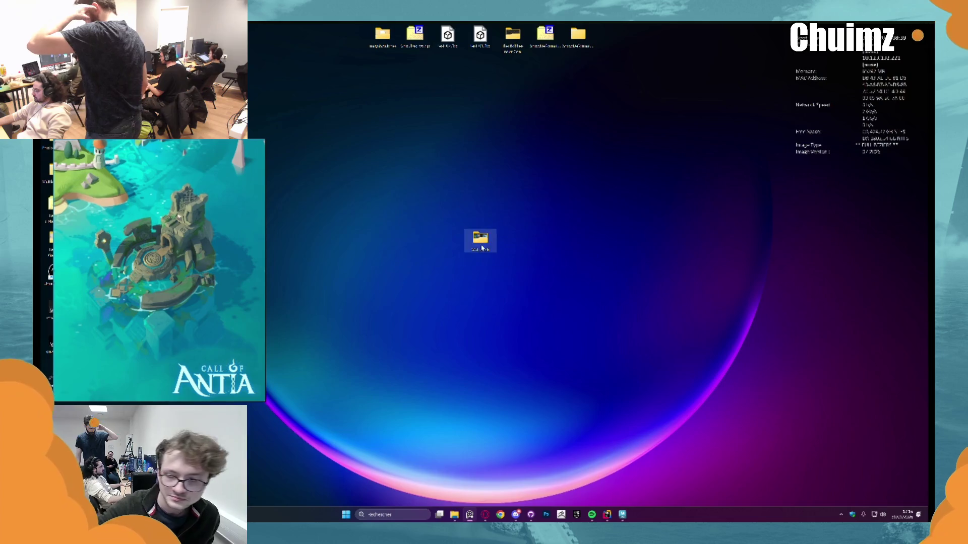
{"action": "left_click", "coordinate": [336, 160]}
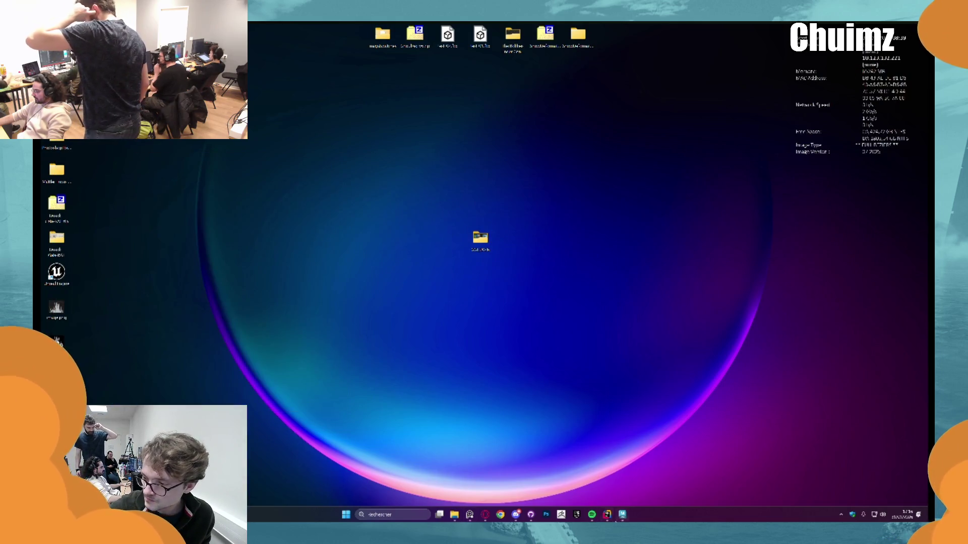
{"action": "left_click", "coordinate": [532, 514]}
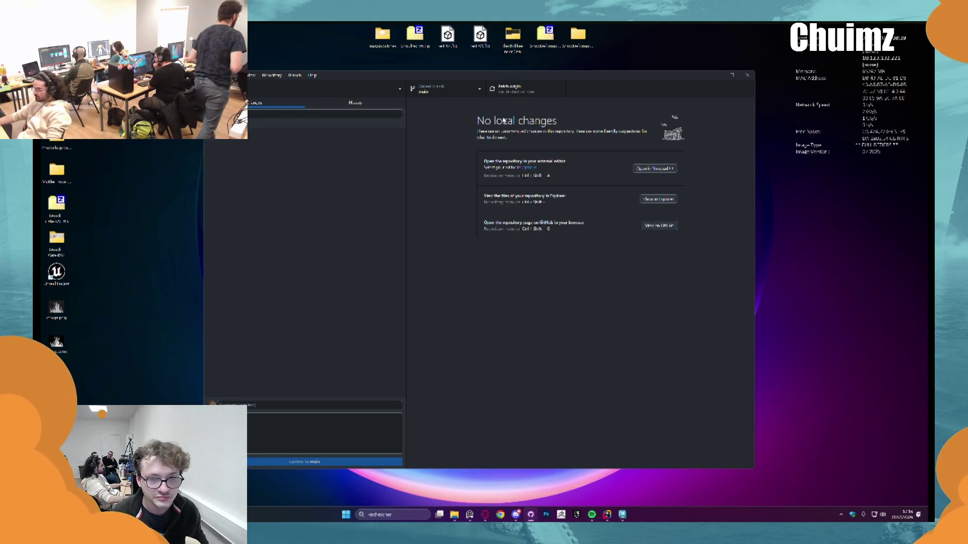
- Fetch from origin and show the repository folder in File Explorer
{"action": "left_click", "coordinate": [521, 88]}
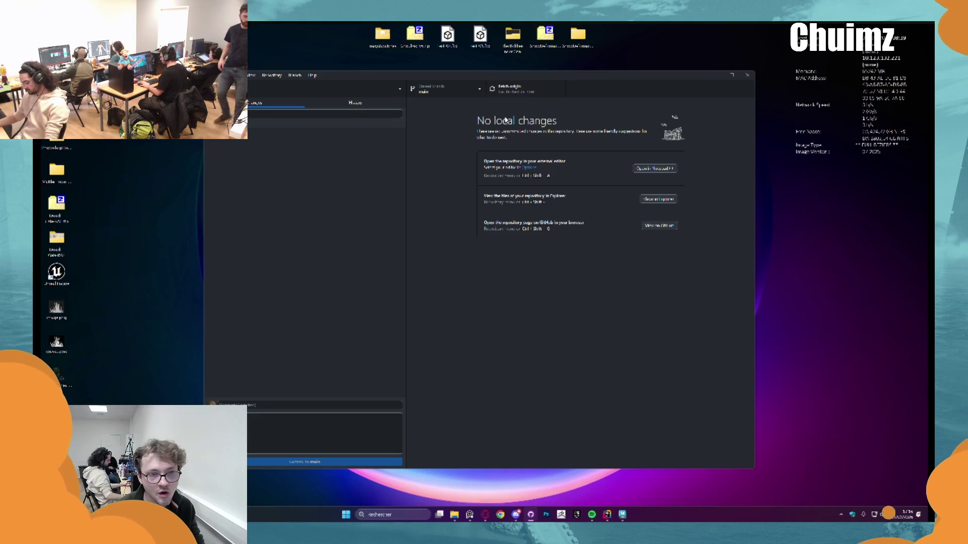
{"action": "key", "text": "ctrl+shift+f"}
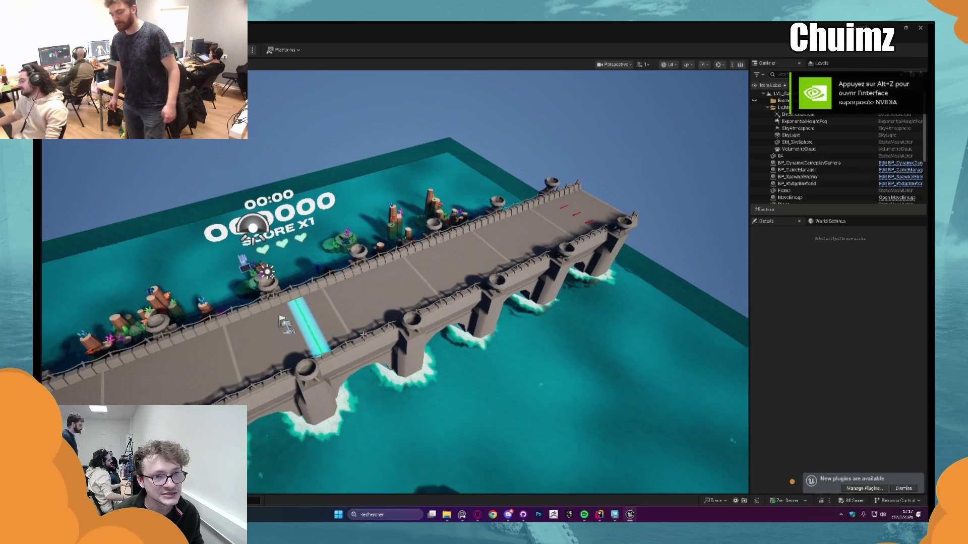
- Browse Content > Level, trying LVL_MainMenu and LVL_InitGame, then open the testing level
{"action": "key", "text": "ctrl+space"}
{"action": "left_click", "coordinate": [343, 355]}
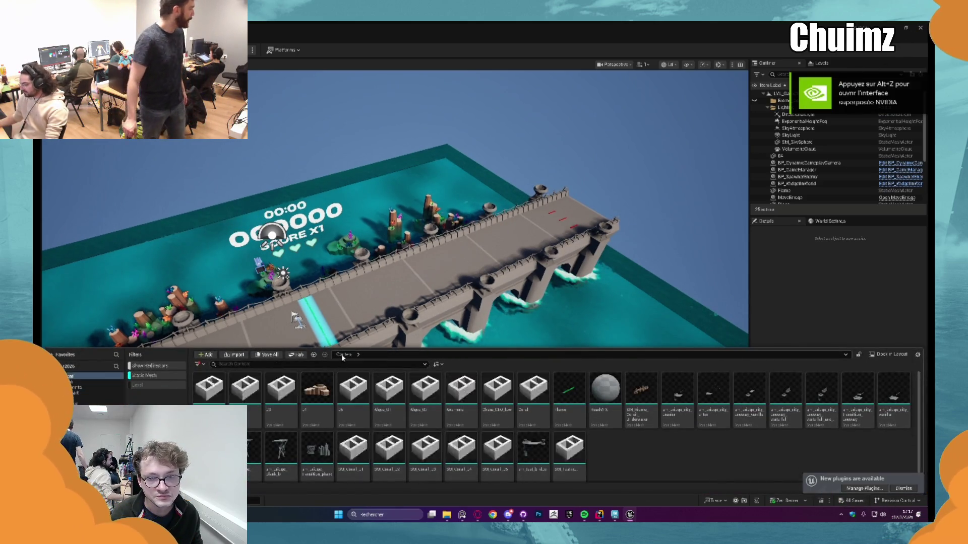
{"action": "left_click", "coordinate": [144, 376]}
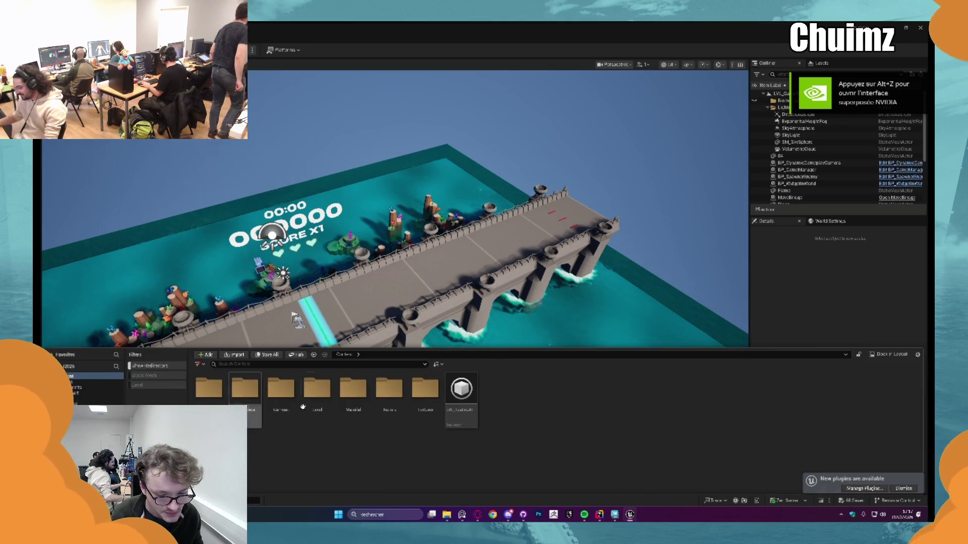
{"action": "double_click", "coordinate": [318, 388]}
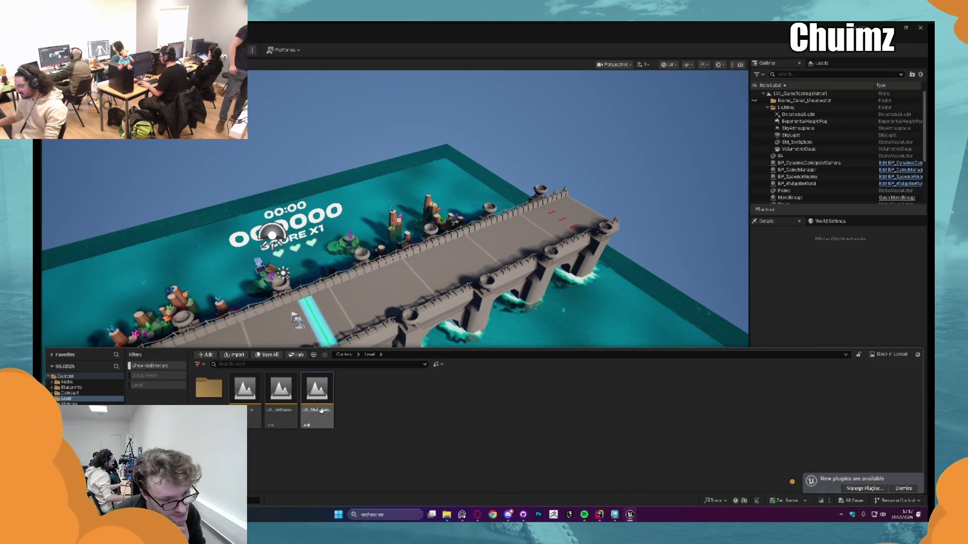
{"action": "double_click", "coordinate": [321, 411]}
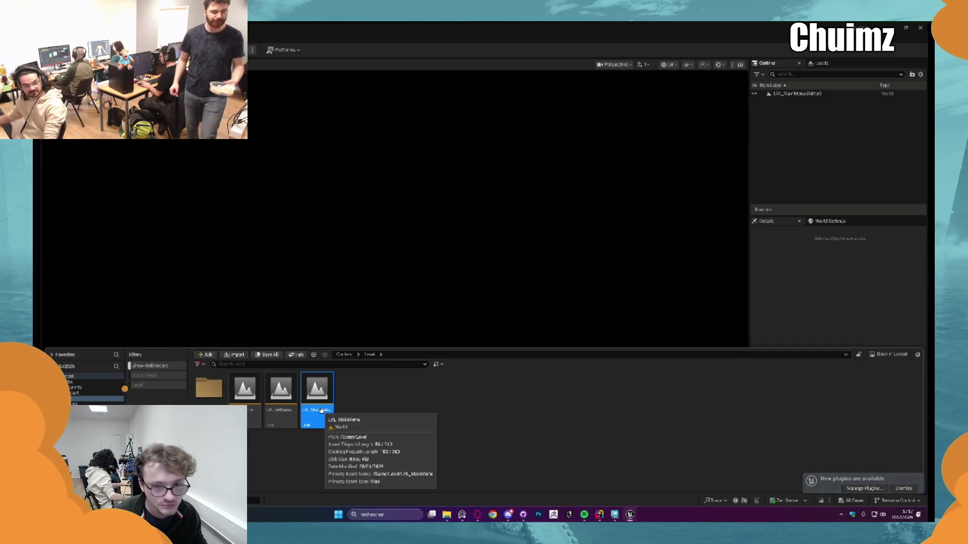
{"action": "double_click", "coordinate": [257, 381]}
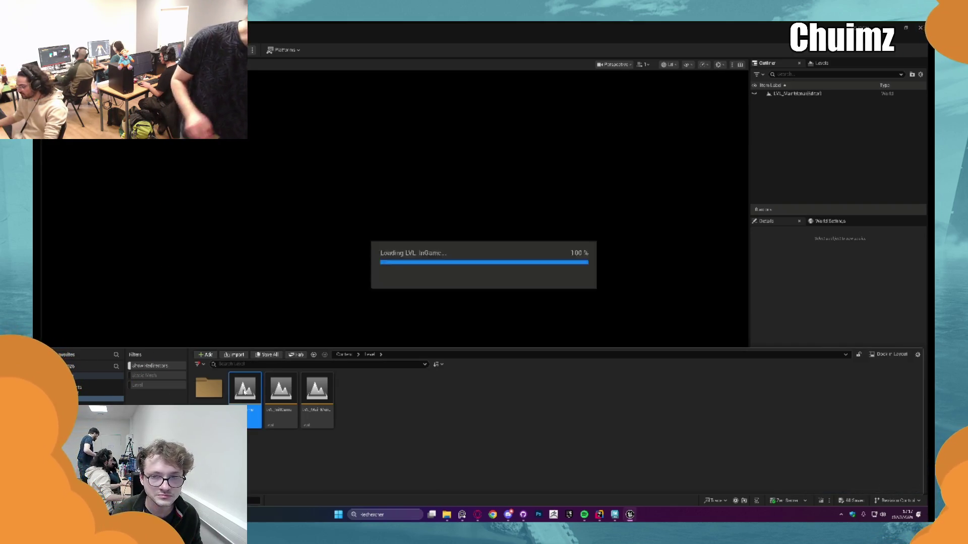
{"action": "double_click", "coordinate": [317, 394]}
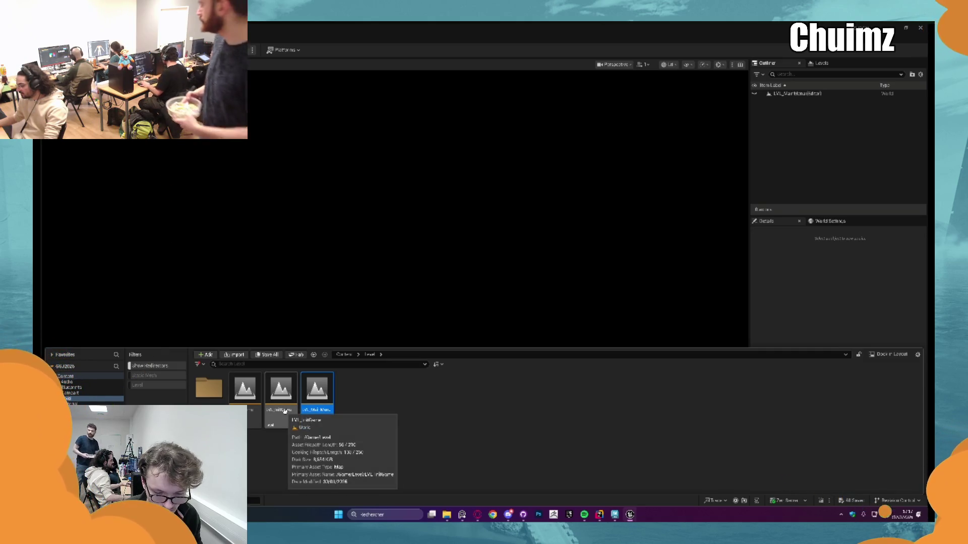
{"action": "double_click", "coordinate": [223, 392]}
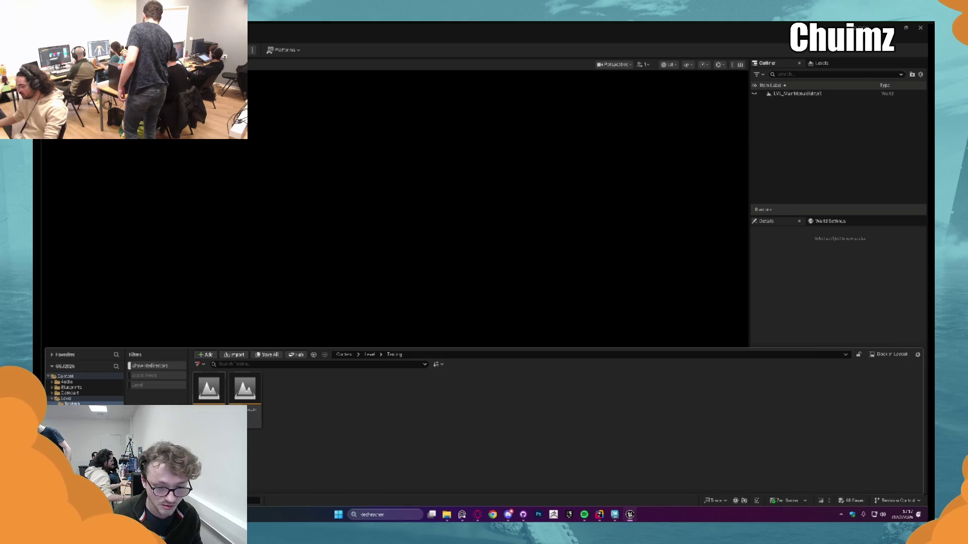
{"action": "double_click", "coordinate": [209, 388]}
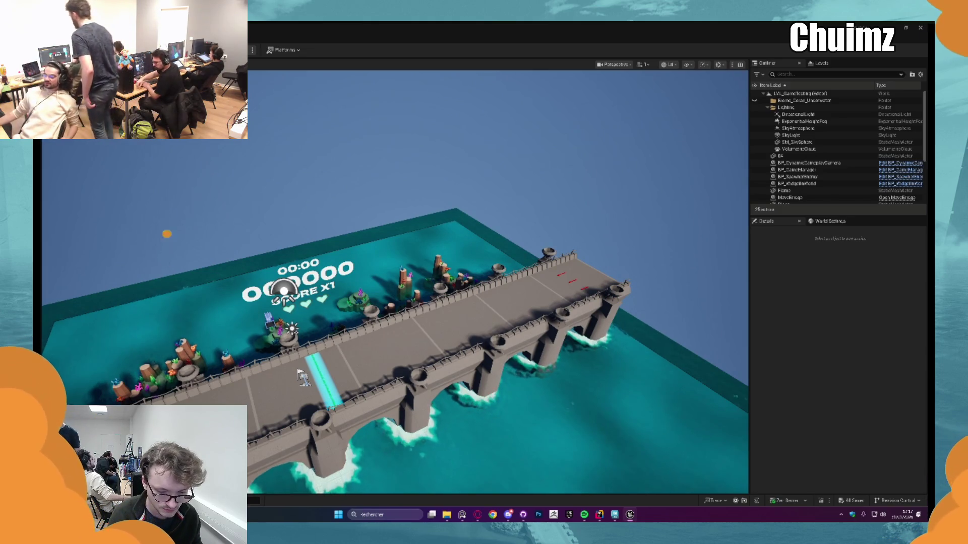
- Open LVL_GameTesting and select both water planes, Plane and Plane3
{"action": "key", "text": "ctrl+space"}
{"action": "left_click", "coordinate": [369, 355]}
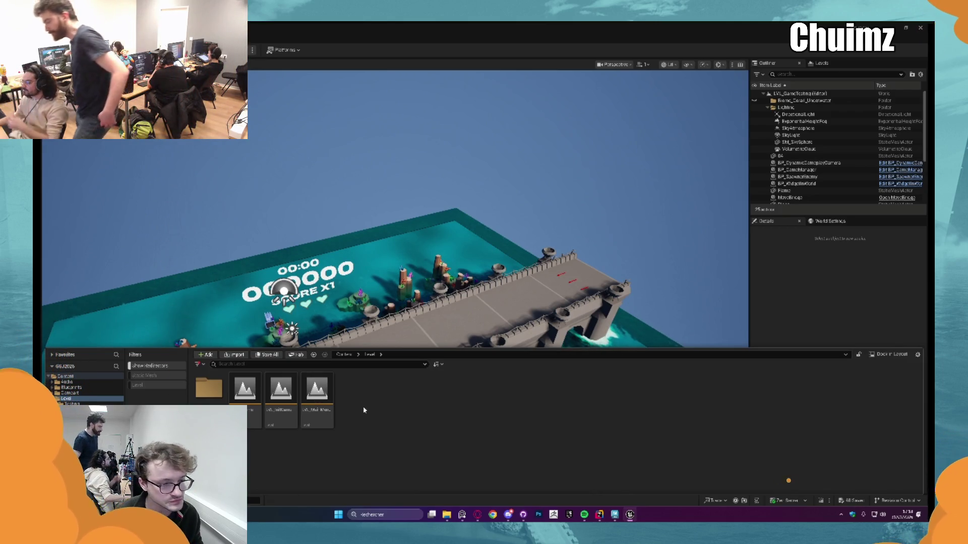
{"action": "double_click", "coordinate": [317, 396]}
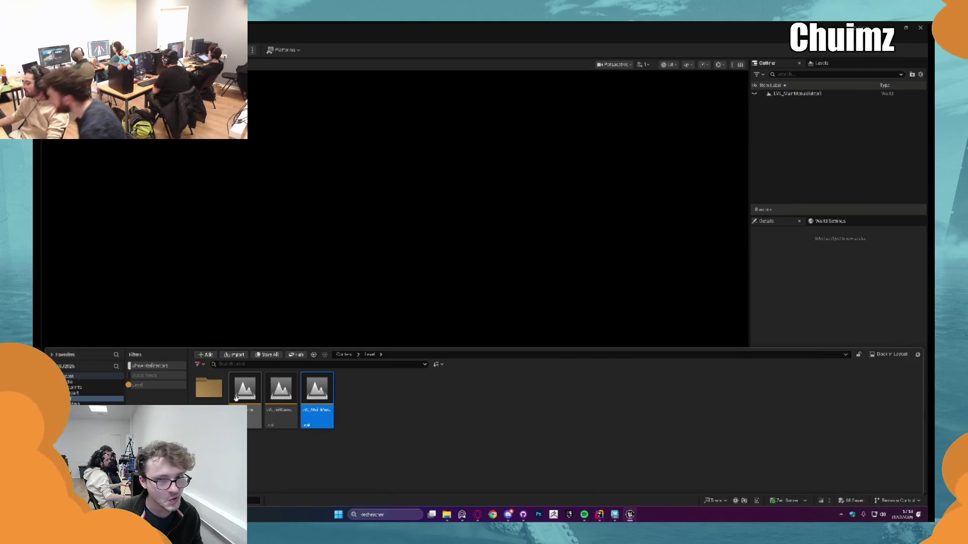
{"action": "double_click", "coordinate": [236, 397]}
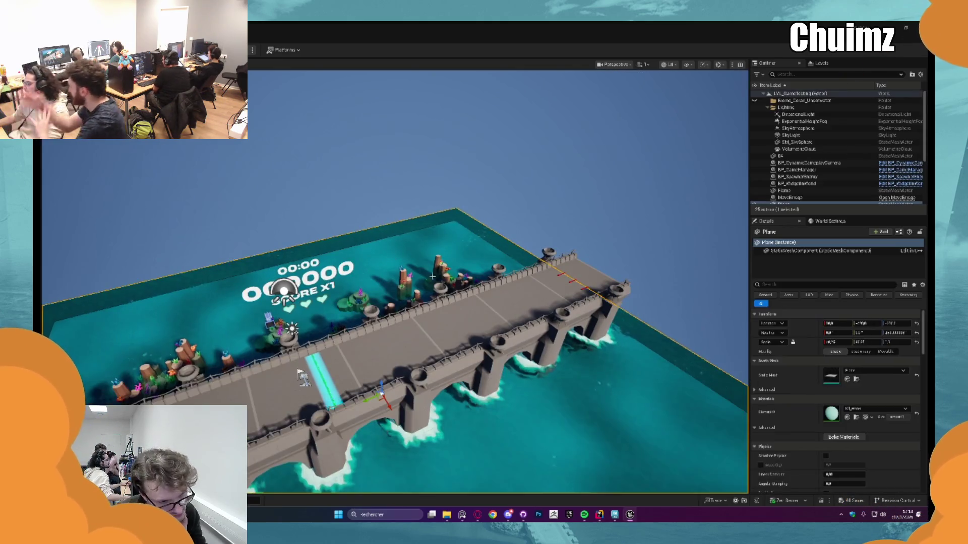
{"action": "left_click_drag", "start_coordinate": [432, 277], "coordinate": [432, 222]}
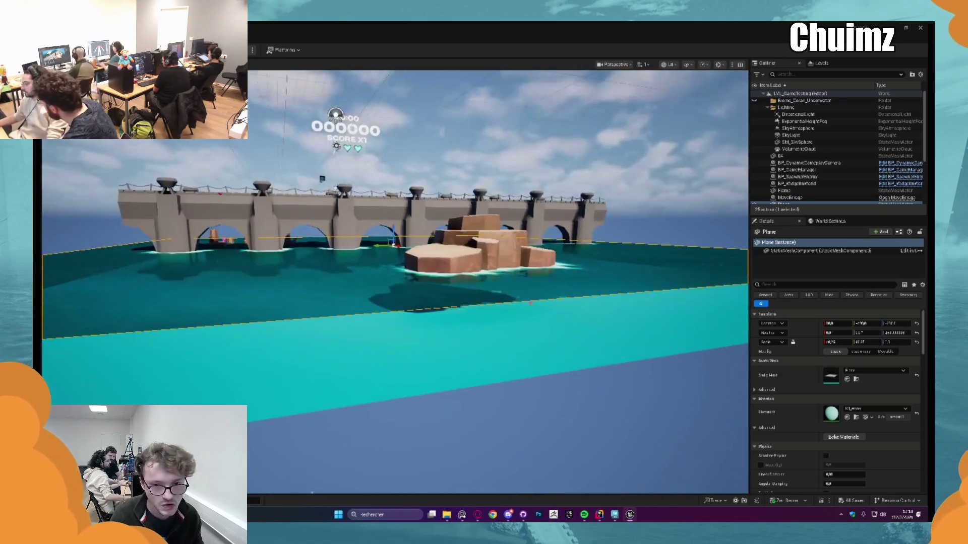
{"action": "left_click", "coordinate": [525, 321], "text": "ctrl"}
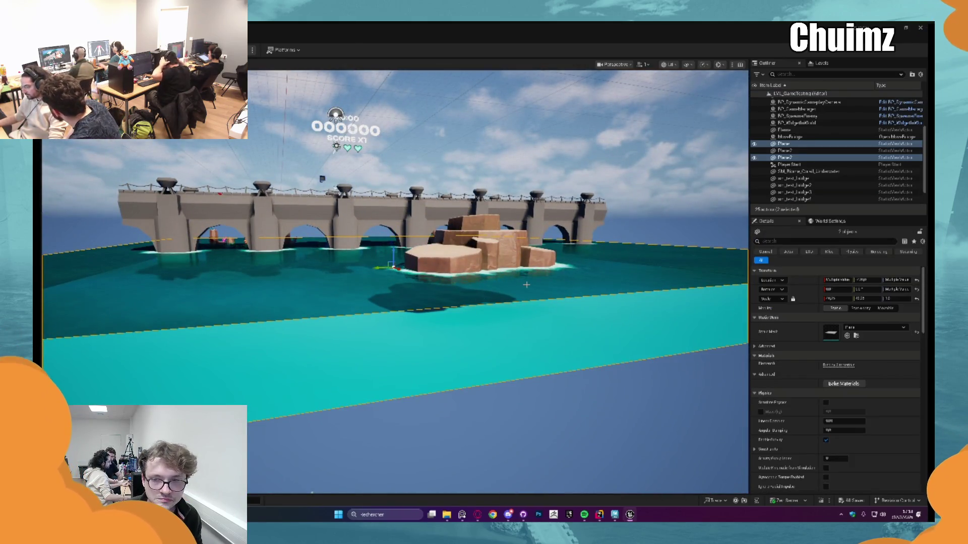
- Open the LVL_MainMenu level from the Content Drawer's Level folder
{"action": "key", "text": "ctrl+space"}
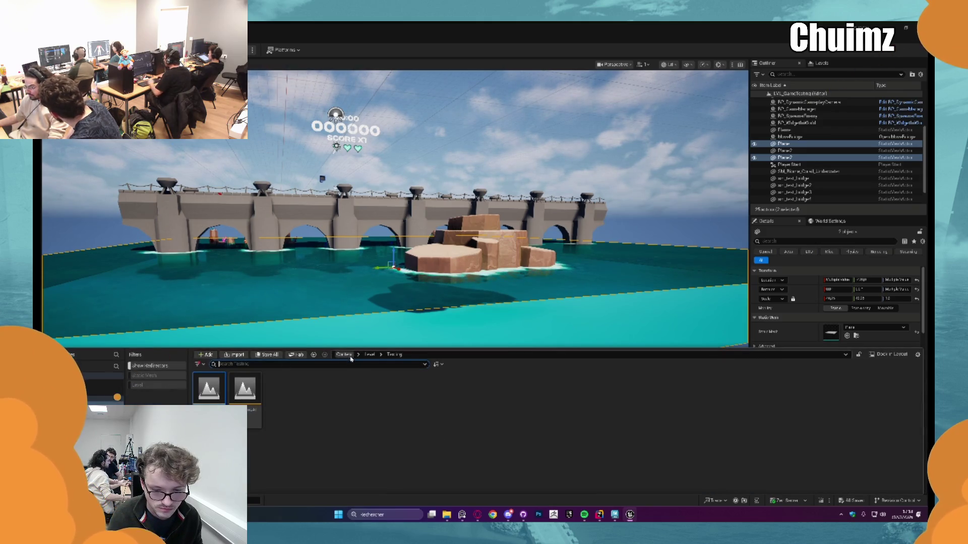
{"action": "left_click", "coordinate": [344, 355]}
{"action": "double_click", "coordinate": [325, 398]}
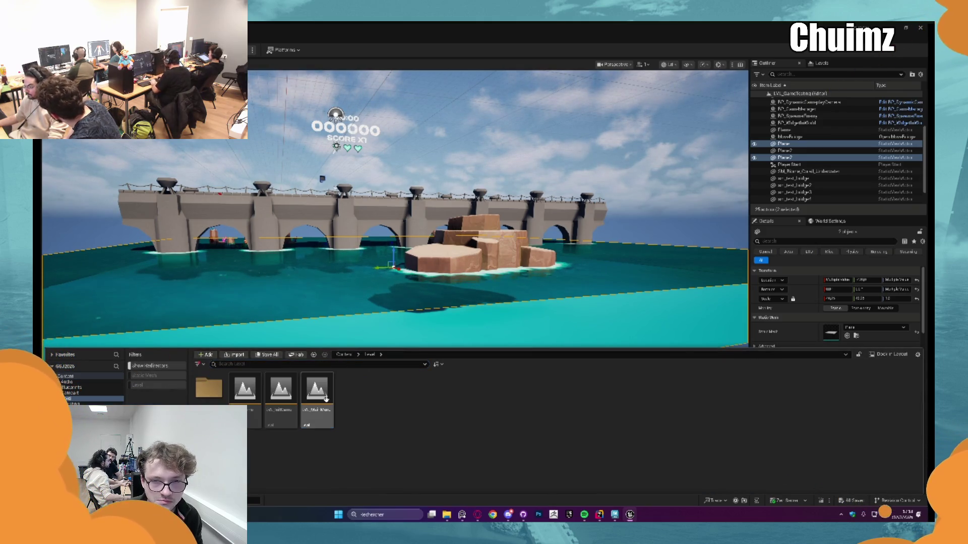
{"action": "double_click", "coordinate": [326, 401]}
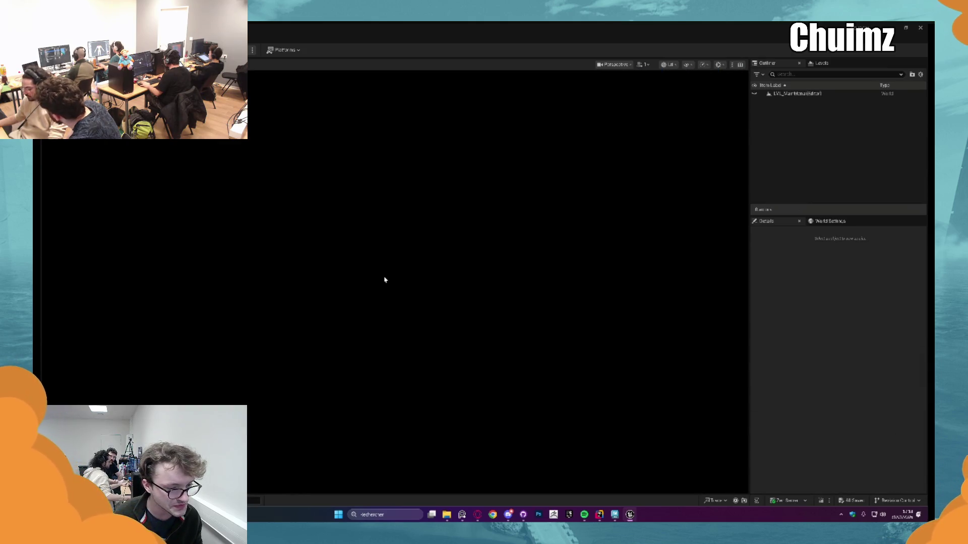
- Paste and frame the water planes, then add sky, sun, fog and clouds via Env. Light Mixer
{"action": "key", "text": "ctrl+a"}
{"action": "key", "text": "f"}
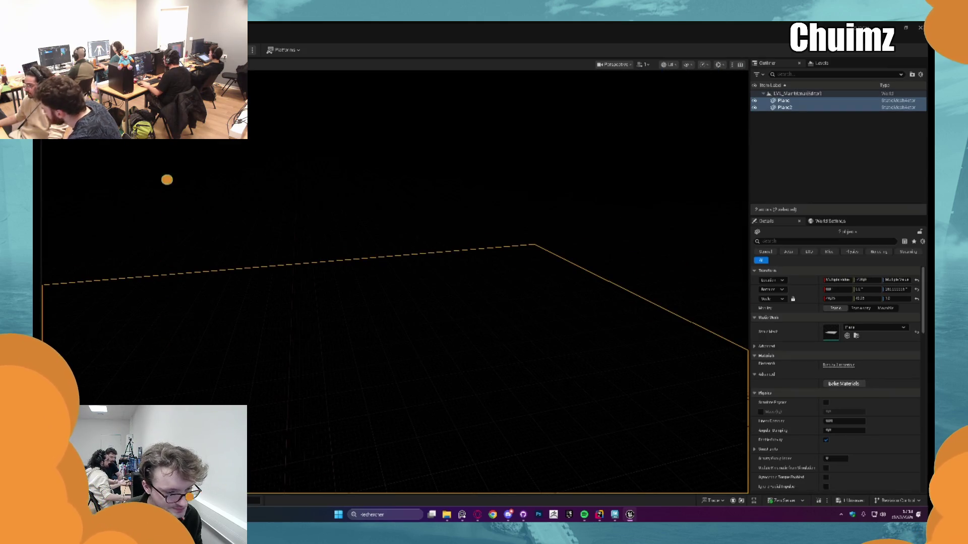
{"action": "left_click", "coordinate": [101, 33]}
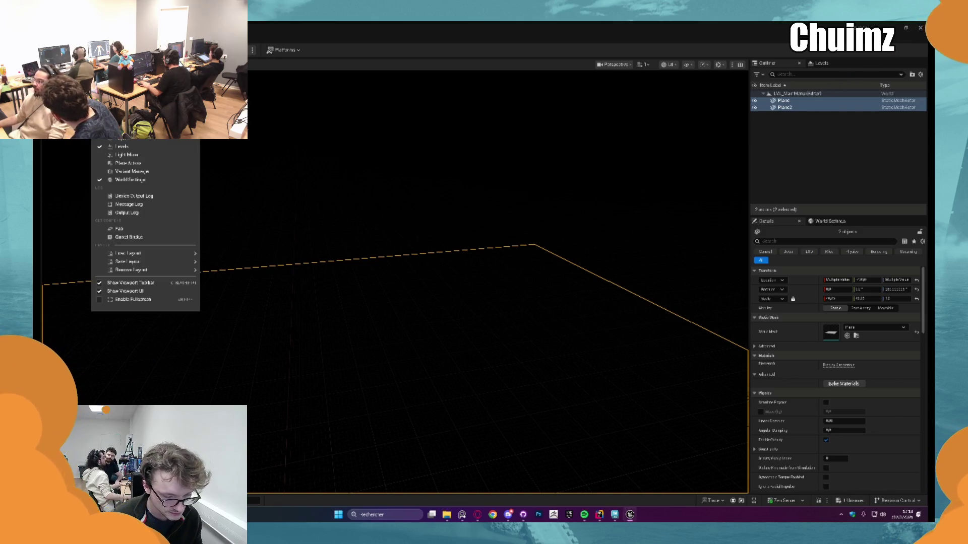
{"action": "left_click", "coordinate": [126, 130]}
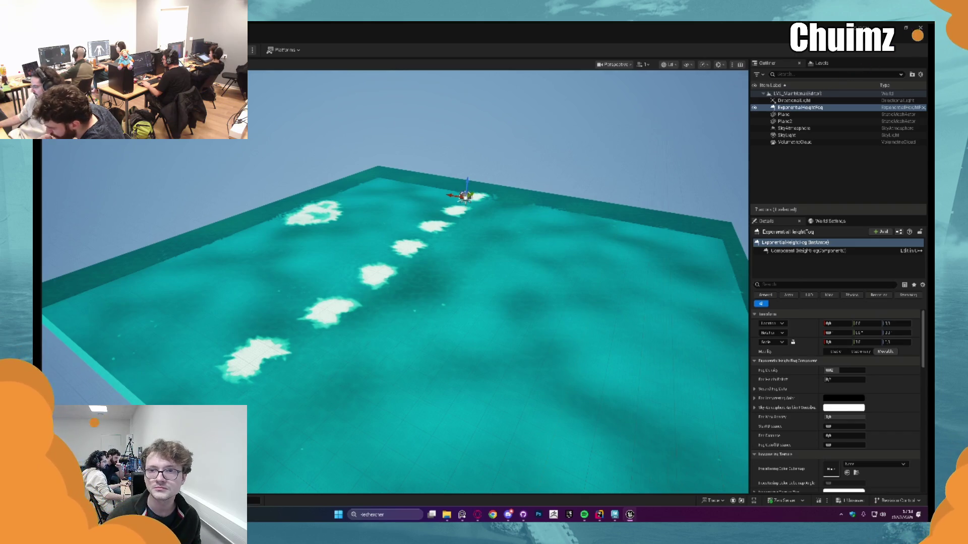
- Inspect the water Plane, undoing a test move and toggling wireframe then lit view
{"action": "left_click", "coordinate": [783, 114]}
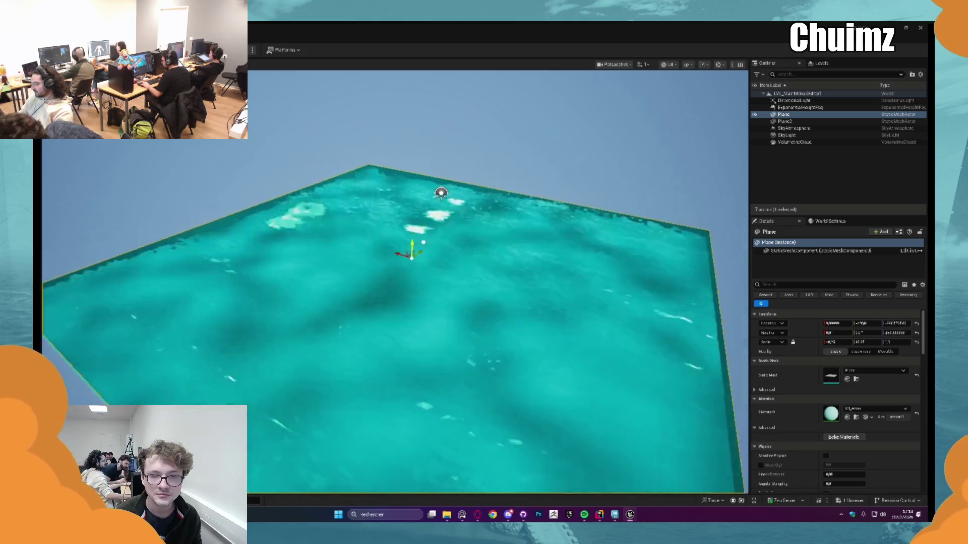
{"action": "mouse_move", "coordinate": [413, 226]}
{"action": "left_mouse_down"}
{"action": "mouse_move", "coordinate": [411, 267]}
{"action": "mouse_move", "coordinate": [434, 171]}
{"action": "mouse_move", "coordinate": [436, 271]}
{"action": "mouse_move", "coordinate": [447, 172]}
{"action": "left_mouse_up"}
{"action": "key", "text": "ctrl+z"}
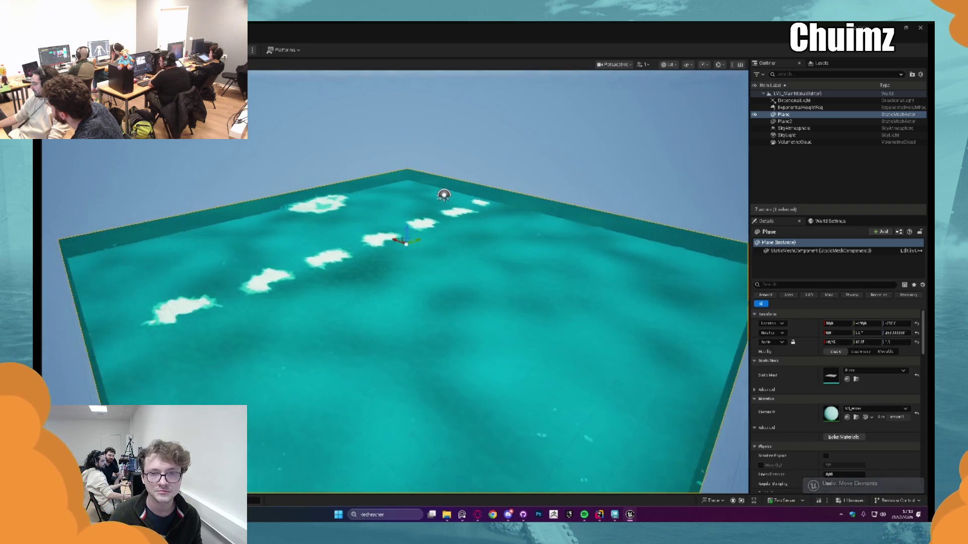
{"action": "left_click_drag", "start_coordinate": [534, 194], "coordinate": [538, 183]}
{"action": "left_click", "coordinate": [669, 65]}
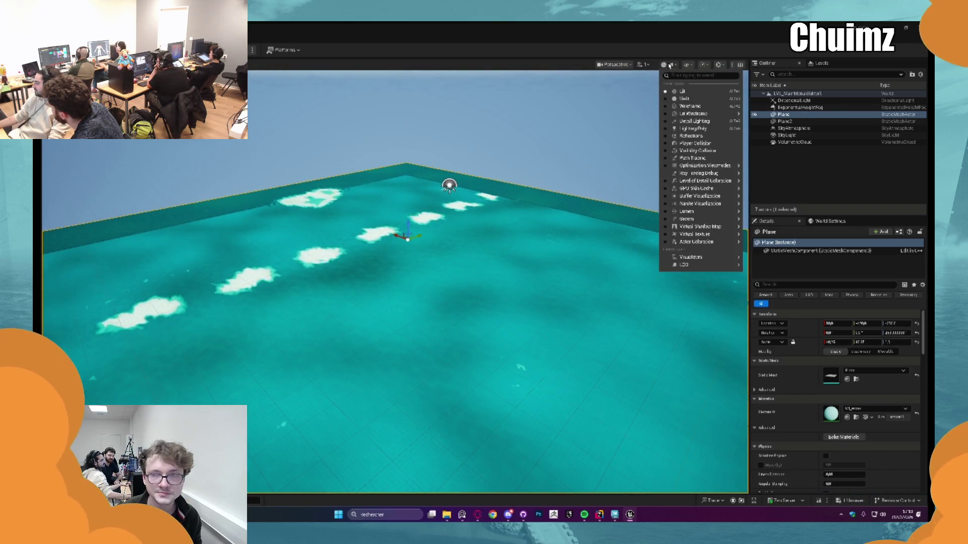
{"action": "left_click", "coordinate": [681, 105]}
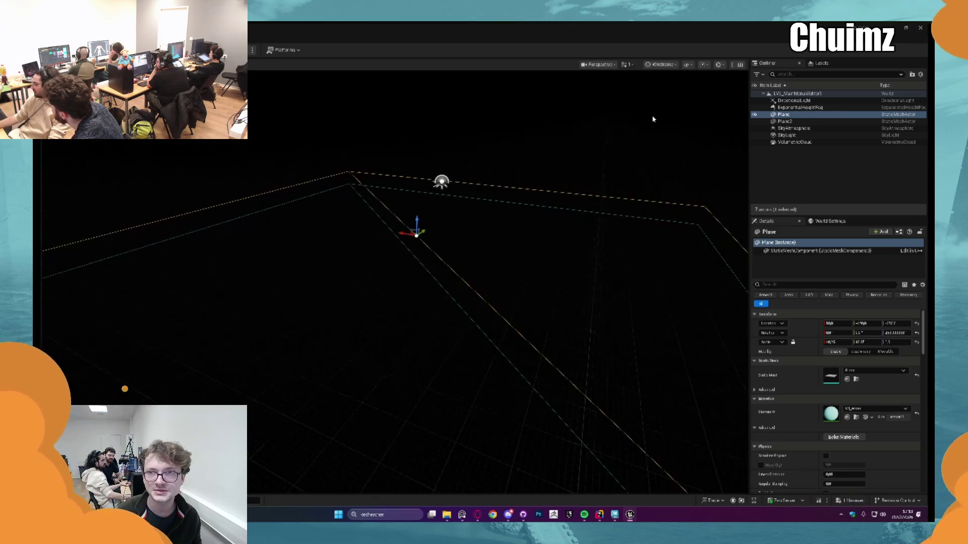
{"action": "left_click", "coordinate": [660, 64]}
{"action": "left_click", "coordinate": [676, 88]}
{"action": "left_click", "coordinate": [668, 65]}
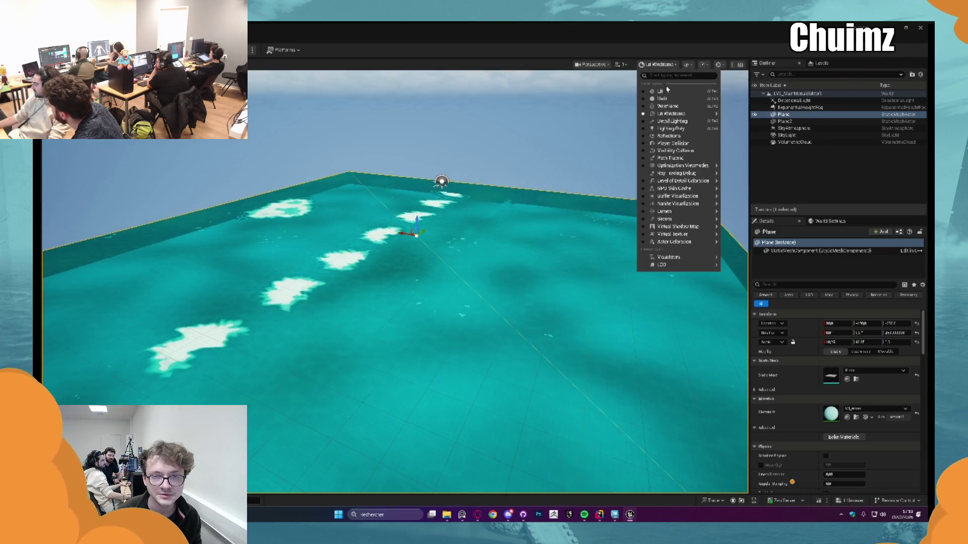
{"action": "left_click", "coordinate": [676, 87]}
- Open the MI_Water material instance and its parent MM_Water graph to inspect them
{"action": "double_click", "coordinate": [830, 411]}
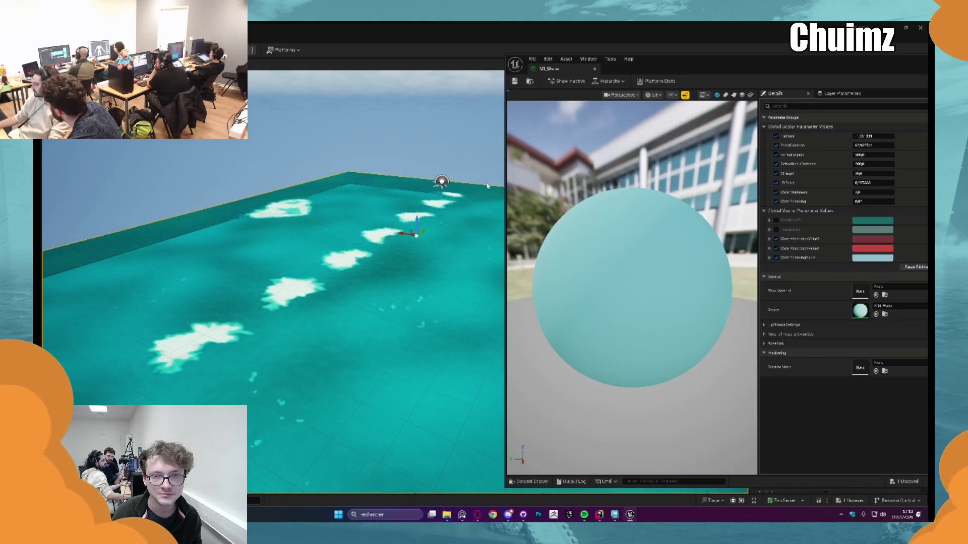
{"action": "double_click", "coordinate": [860, 311]}
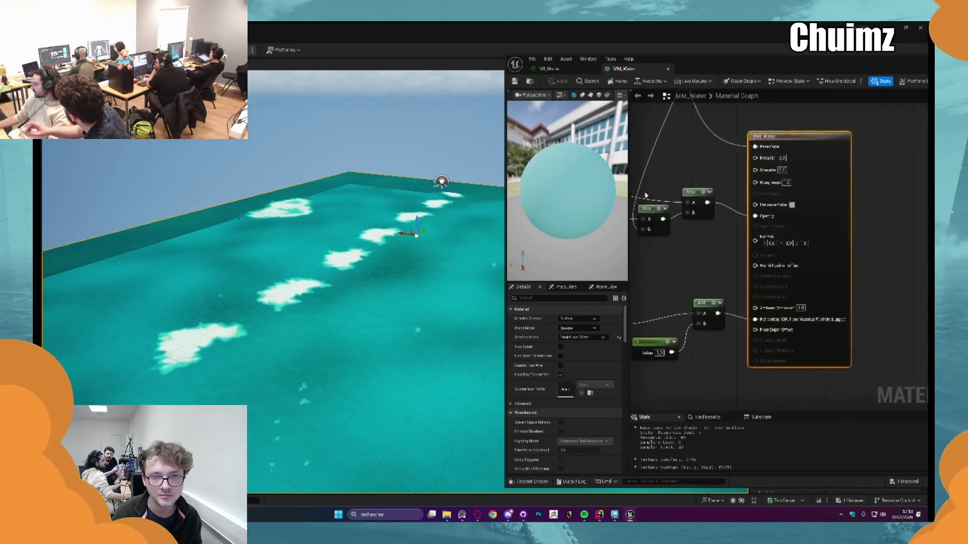
{"action": "scroll", "coordinate": [721, 217], "scroll_direction": "up", "scroll_amount": 5}
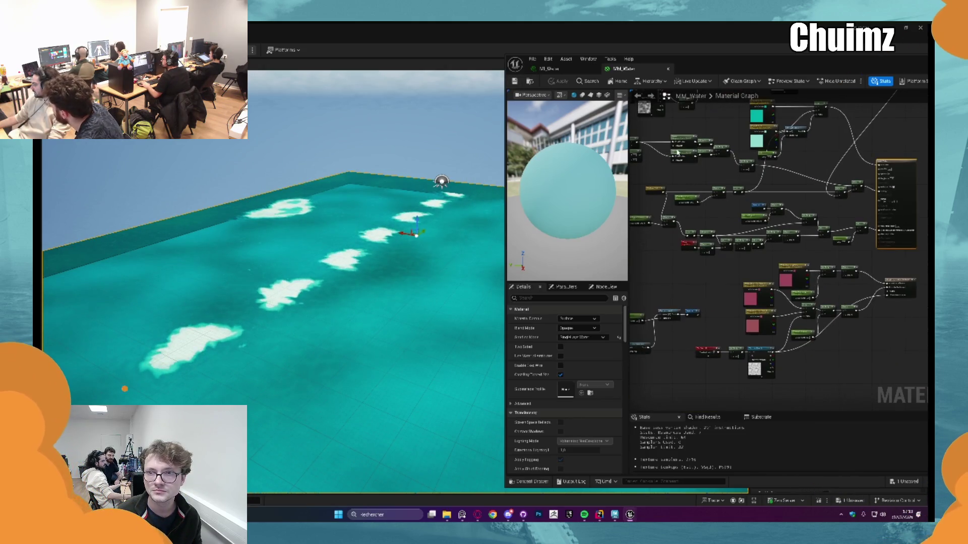
{"action": "scroll", "coordinate": [680, 139], "scroll_direction": "up", "scroll_amount": 3}
{"action": "scroll", "coordinate": [793, 289], "scroll_direction": "down", "scroll_amount": 3}
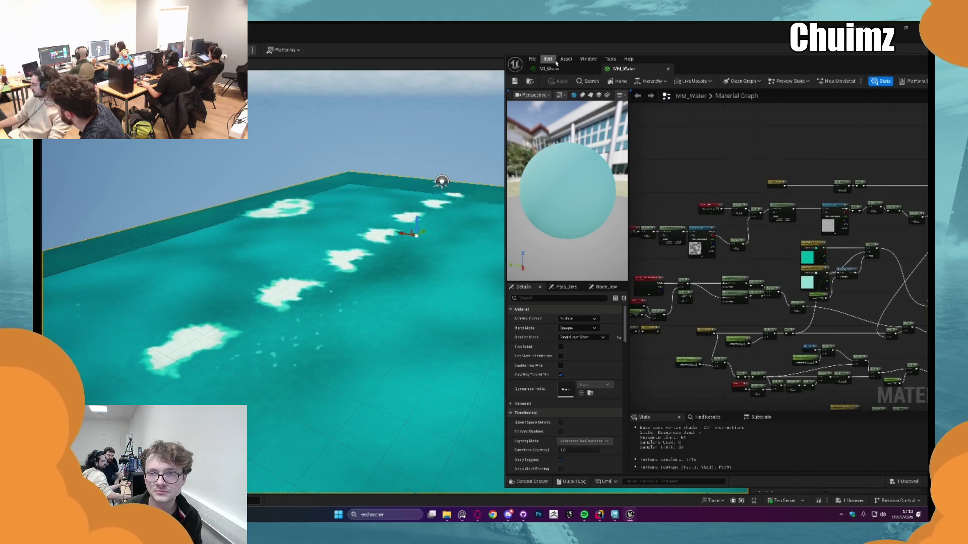
- Close the MI_Water and MM_Water editors and bring up the Content Drawer
{"action": "left_click", "coordinate": [586, 71]}
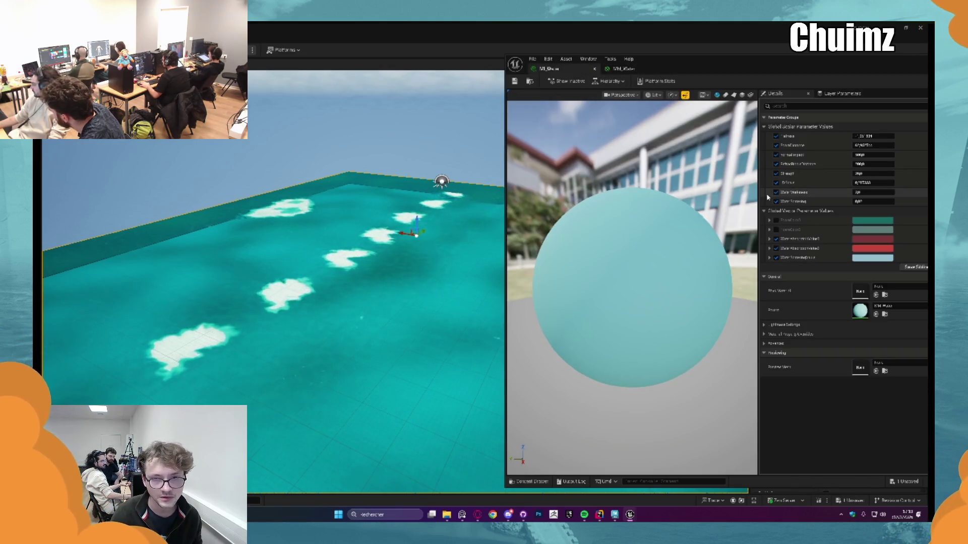
{"action": "left_click", "coordinate": [593, 69]}
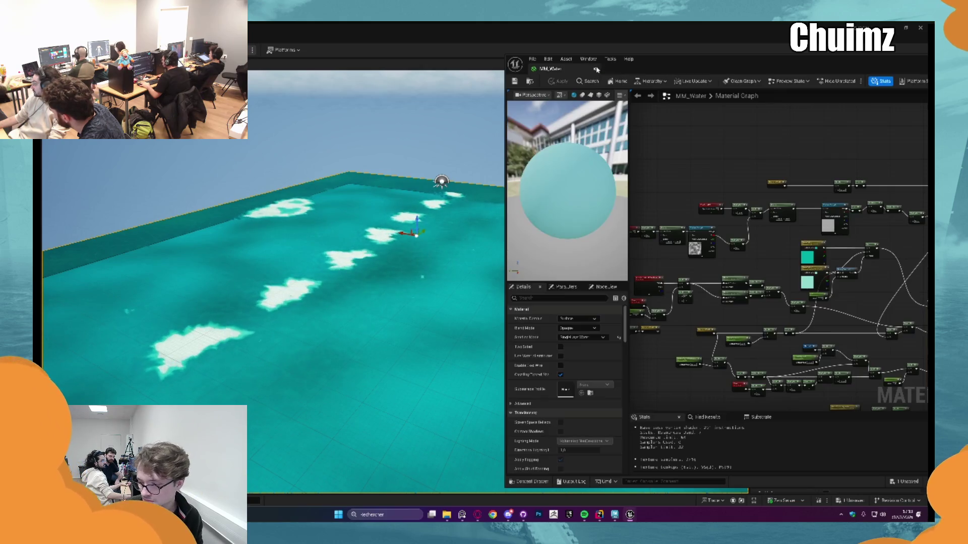
{"action": "left_click", "coordinate": [596, 70]}
{"action": "key", "text": "ctrl+space"}
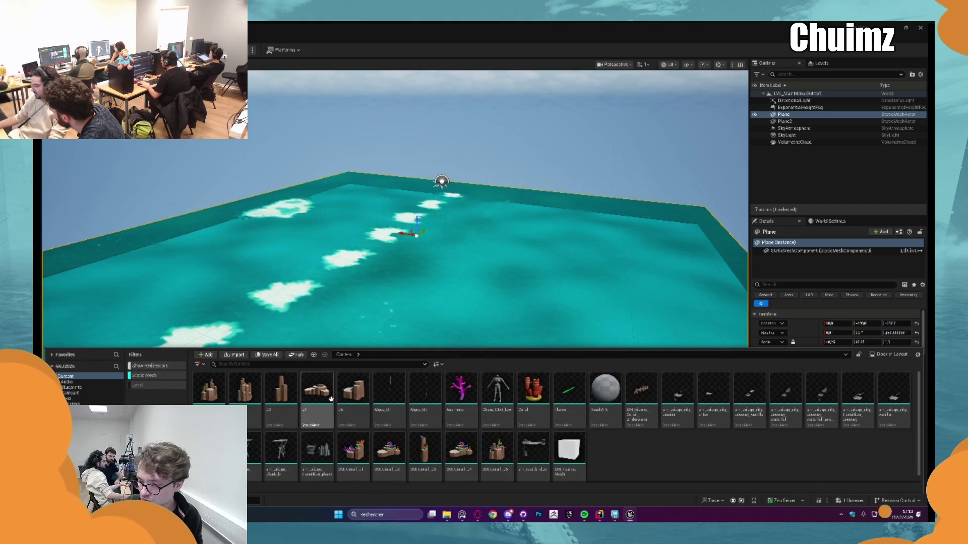
- Drag the rock island mesh into the level and view it up close
{"action": "left_click_drag", "start_coordinate": [321, 399], "coordinate": [357, 259]}
{"action": "left_click", "coordinate": [367, 261]}
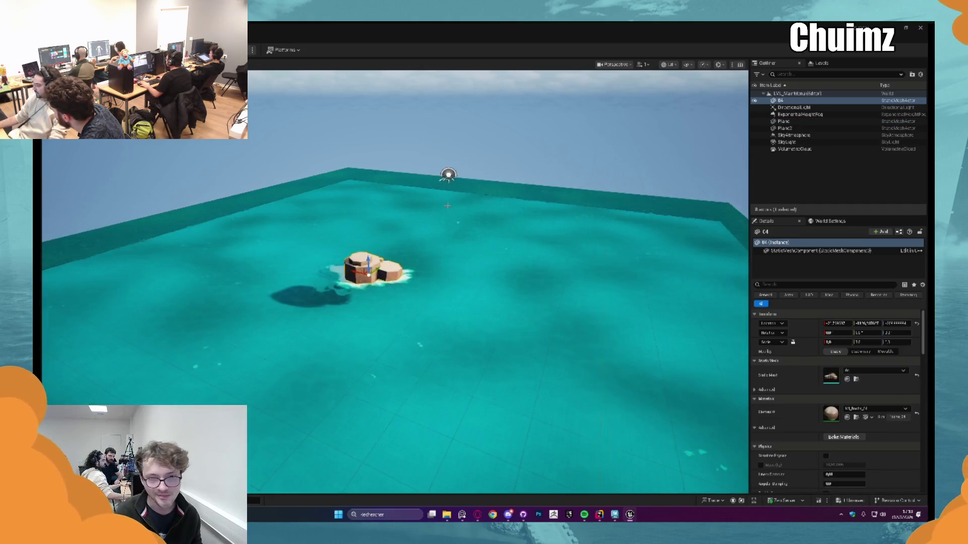
{"action": "scroll", "coordinate": [498, 282], "scroll_direction": "down", "scroll_amount": 3}
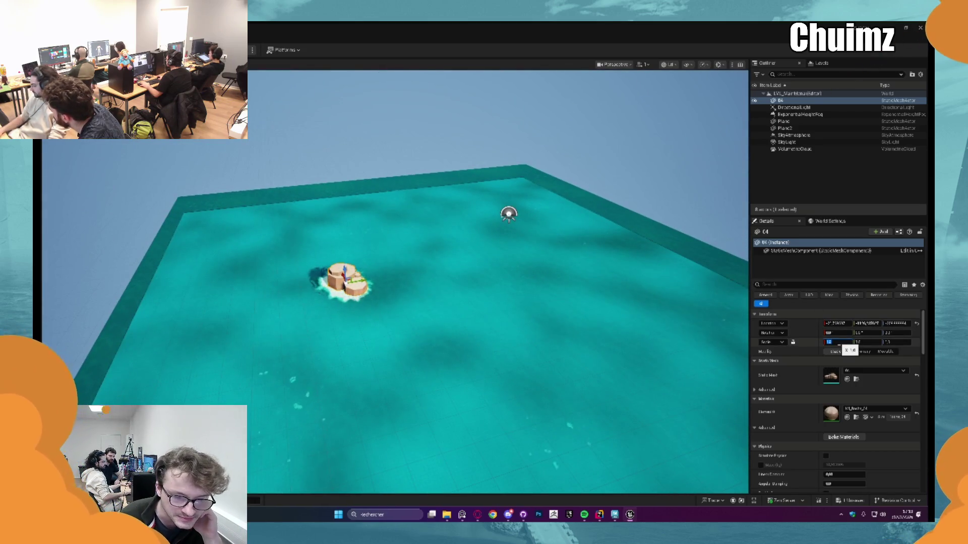
{"action": "mouse_move", "coordinate": [383, 290]}
{"action": "left_mouse_down"}
{"action": "mouse_move", "coordinate": [363, 262]}
{"action": "mouse_move", "coordinate": [466, 297]}
{"action": "mouse_move", "coordinate": [477, 313]}
{"action": "mouse_move", "coordinate": [476, 262]}
{"action": "left_mouse_up"}
{"action": "left_click_drag", "start_coordinate": [393, 221], "coordinate": [397, 312]}
{"action": "key", "text": "Escape"}
- Raise the water plane around the island
{"action": "left_click", "coordinate": [400, 395]}
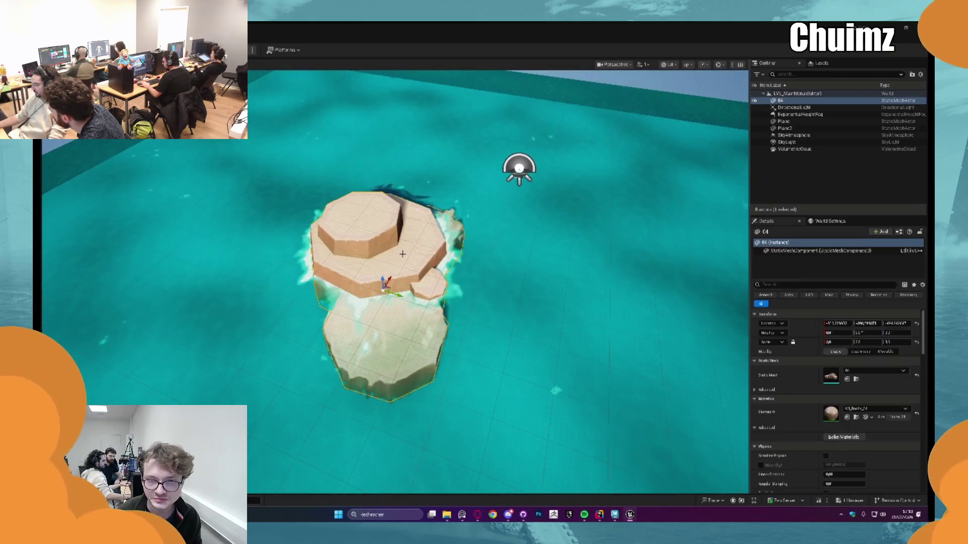
{"action": "left_click_drag", "start_coordinate": [478, 261], "coordinate": [478, 274]}
{"action": "mouse_move", "coordinate": [896, 323]}
{"action": "left_mouse_down"}
{"action": "mouse_move", "coordinate": [921, 323]}
{"action": "mouse_move", "coordinate": [897, 323]}
{"action": "left_mouse_up"}
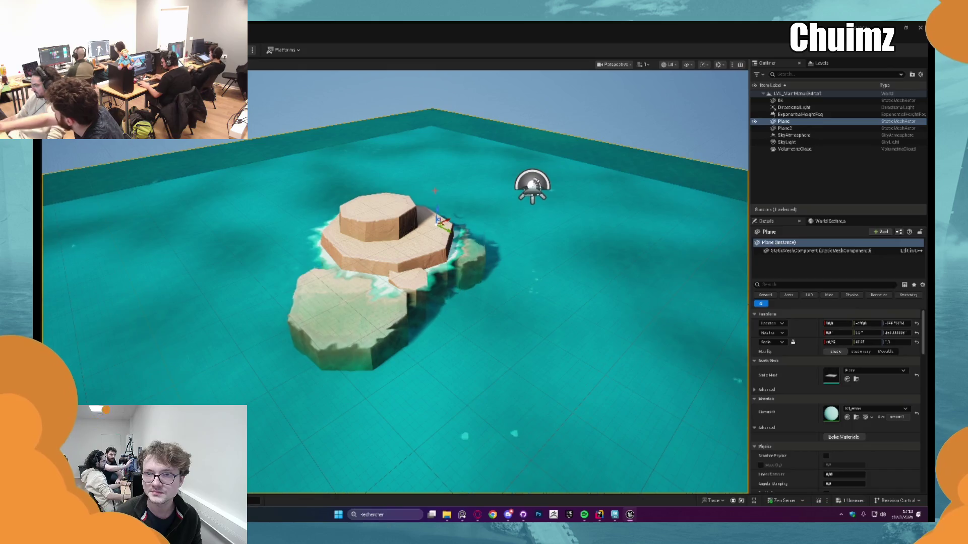
{"action": "key", "text": "Escape"}
{"action": "left_click_drag", "start_coordinate": [167, 166], "coordinate": [166, 115]}
- Toggle the VolumetricCloud actor's visibility off and back on
{"action": "left_click", "coordinate": [794, 150]}
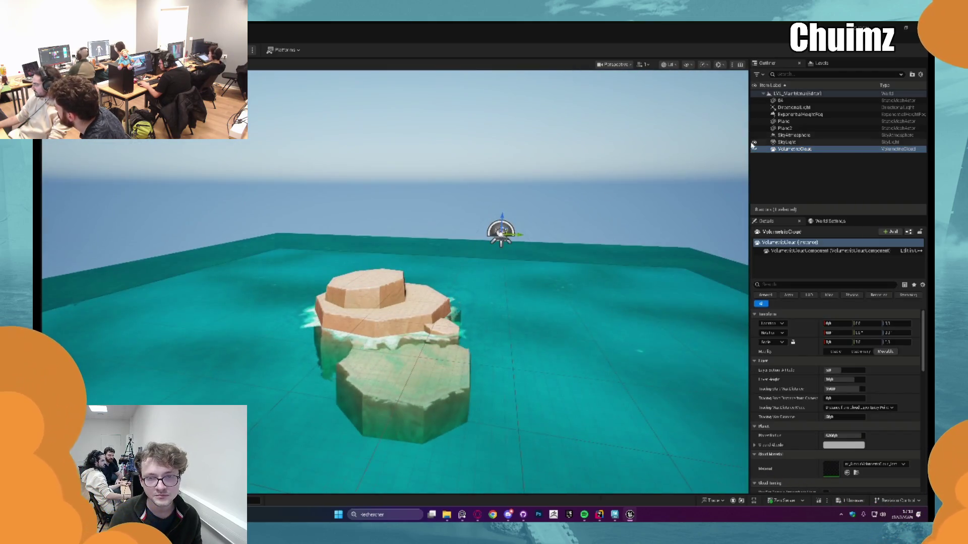
{"action": "left_click", "coordinate": [754, 149]}
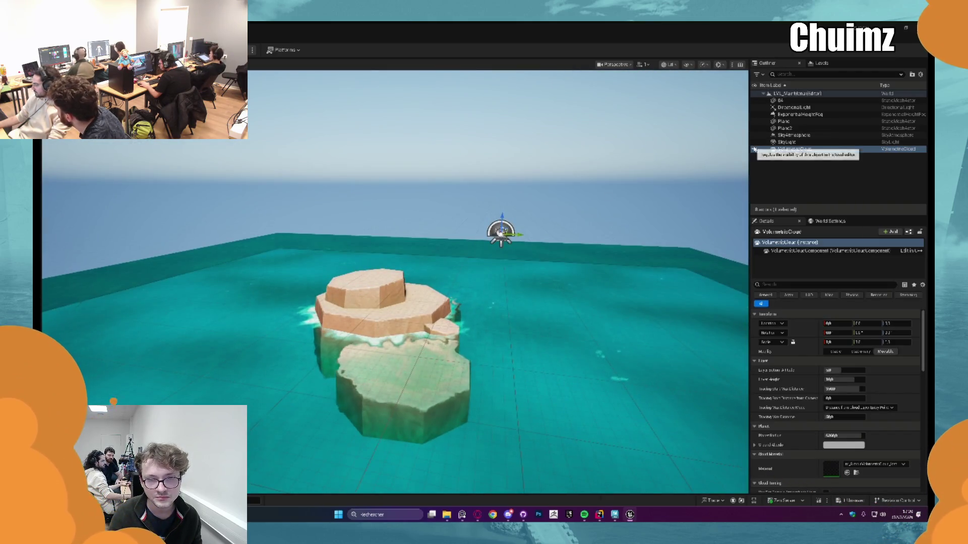
{"action": "left_click", "coordinate": [754, 149]}
{"action": "left_click", "coordinate": [607, 161]}
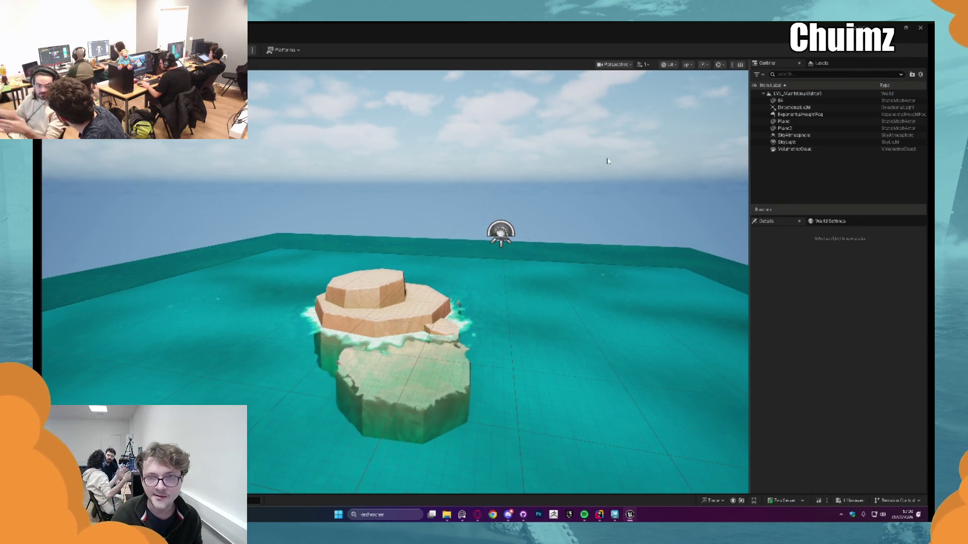
{"action": "left_click_drag", "start_coordinate": [649, 145], "coordinate": [649, 187]}
- Set the island mesh 04's Location X and Y to 0 and frame it
{"action": "left_click", "coordinate": [383, 312]}
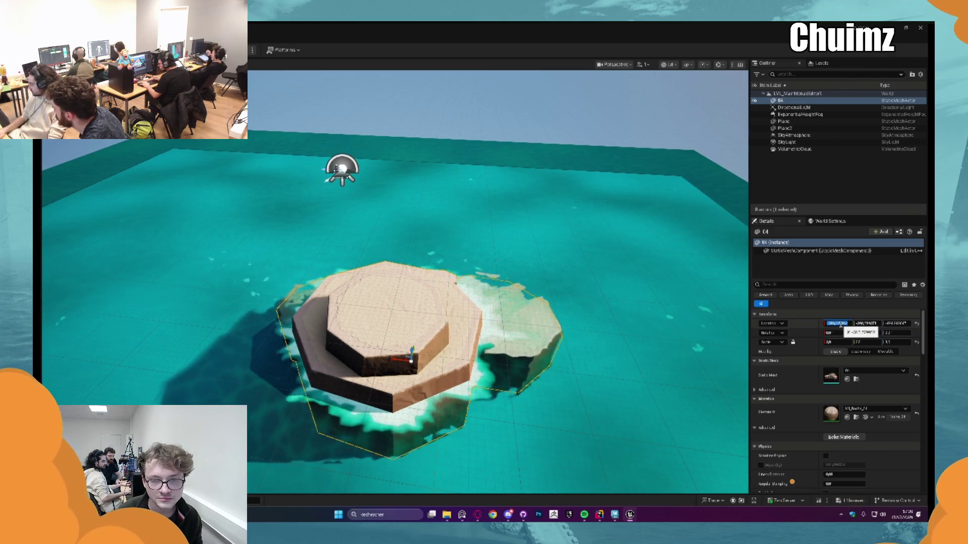
{"action": "type", "text": "0"}
{"action": "key", "text": "Tab"}
{"action": "type", "text": "0"}
{"action": "key", "text": "Tab"}
{"action": "key", "text": "Return"}
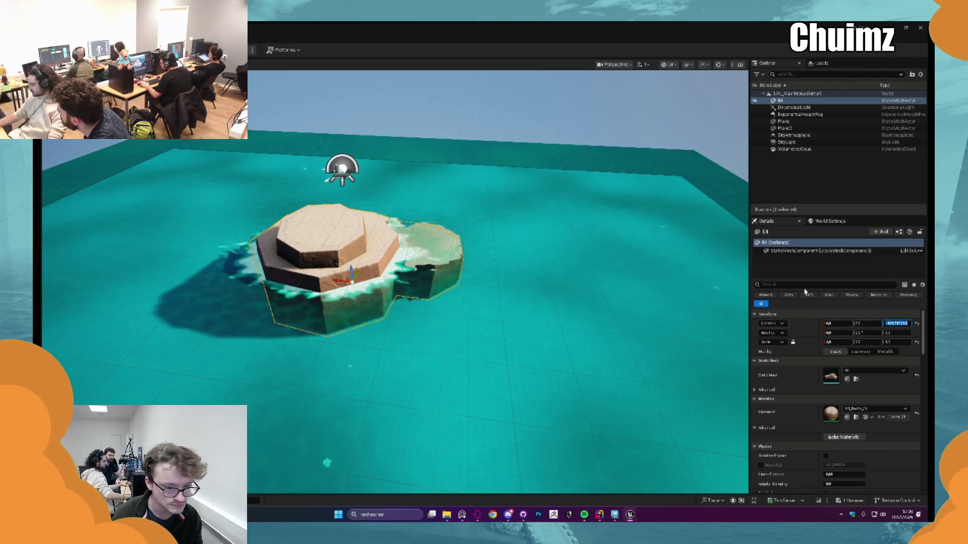
{"action": "key", "text": "f"}
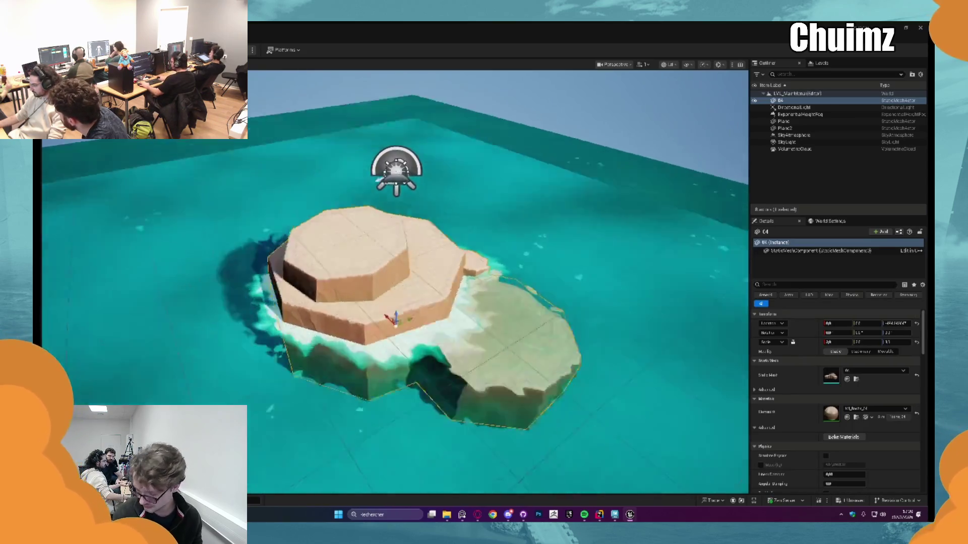
- Return the Content Drawer to the top Content folder and switch to Discord
{"action": "key", "text": "ctrl+space"}
{"action": "left_click", "coordinate": [344, 356]}
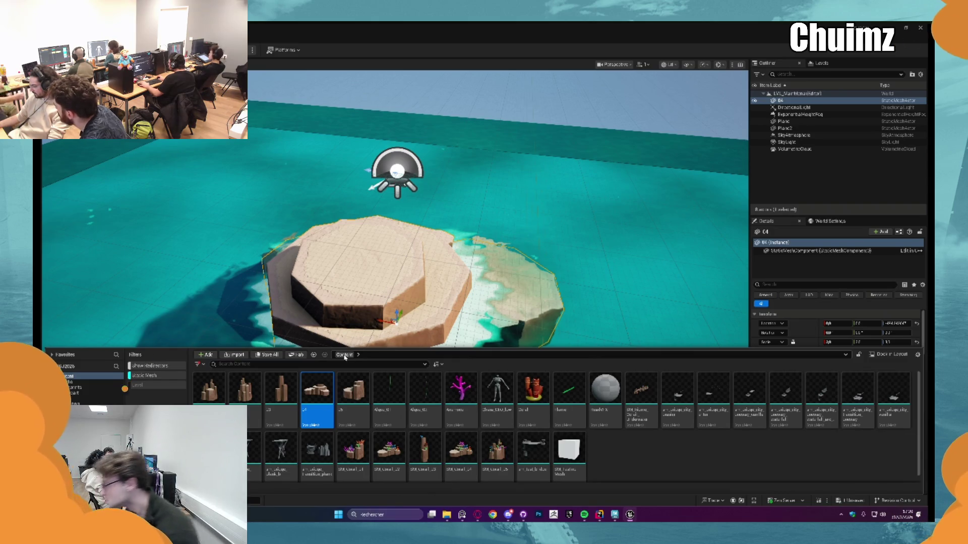
{"action": "key", "text": "alt+Tab"}
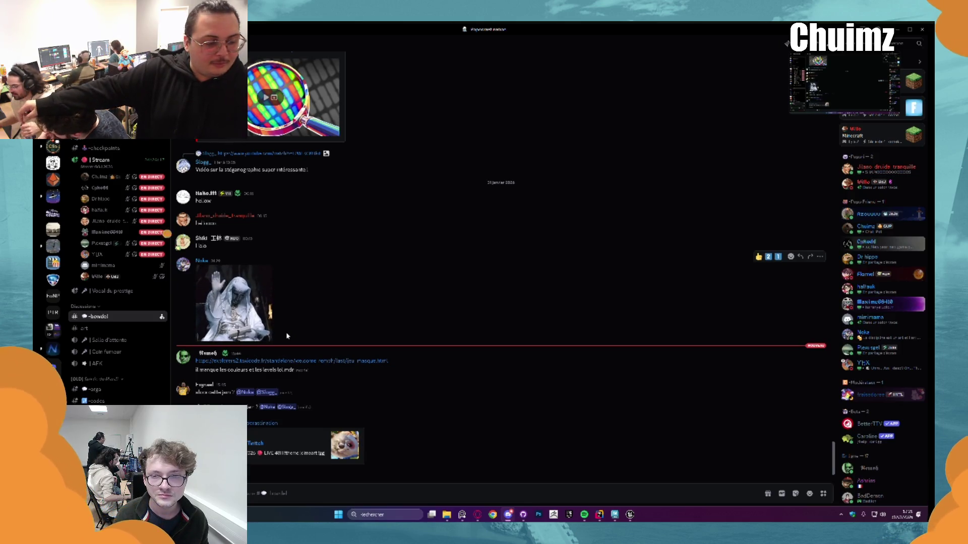
- Open the 'jeu masque' link from the Discord chat in the browser
{"action": "left_click", "coordinate": [288, 361]}
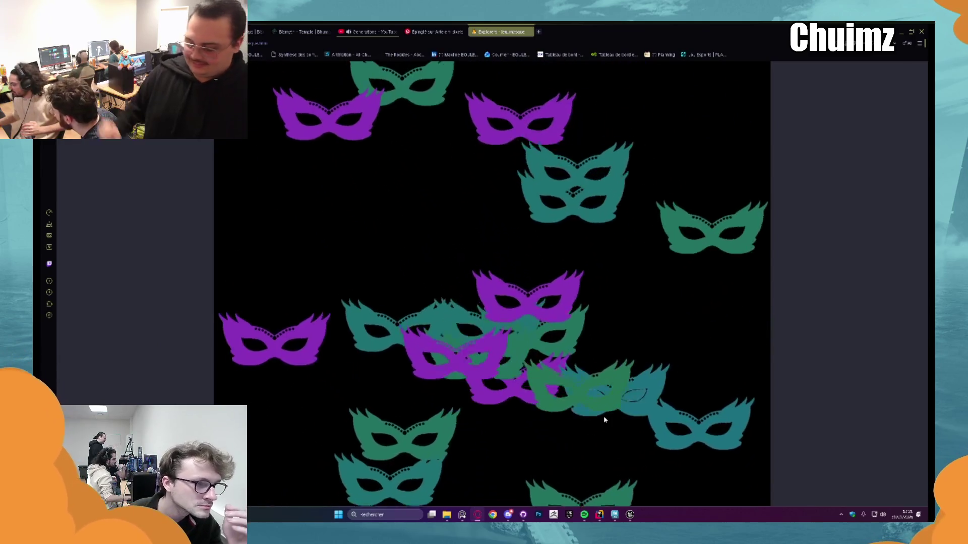
- Pick the odd mask over three rounds, then close the game tab and return to Discord
{"action": "left_click", "coordinate": [641, 392]}
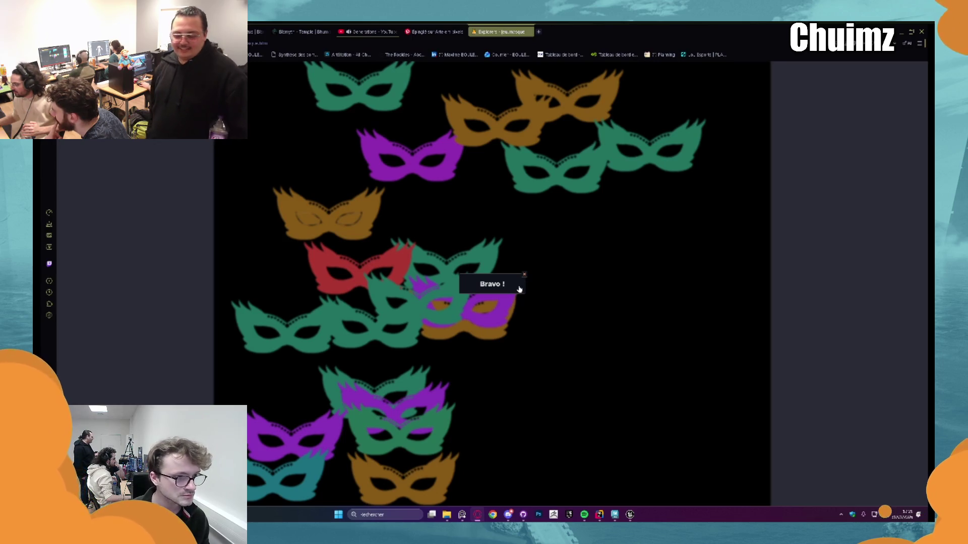
{"action": "left_click", "coordinate": [524, 277]}
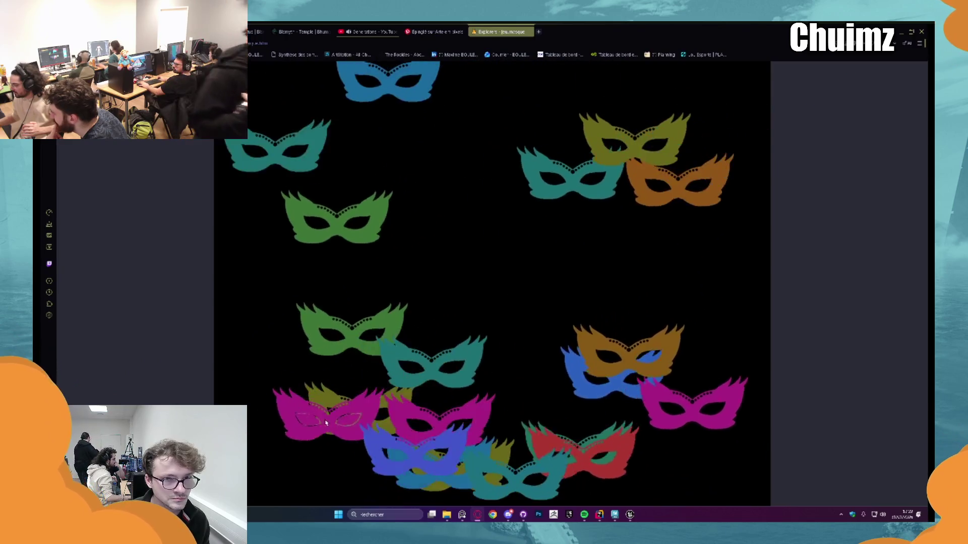
{"action": "left_click", "coordinate": [275, 491]}
{"action": "left_click", "coordinate": [523, 275]}
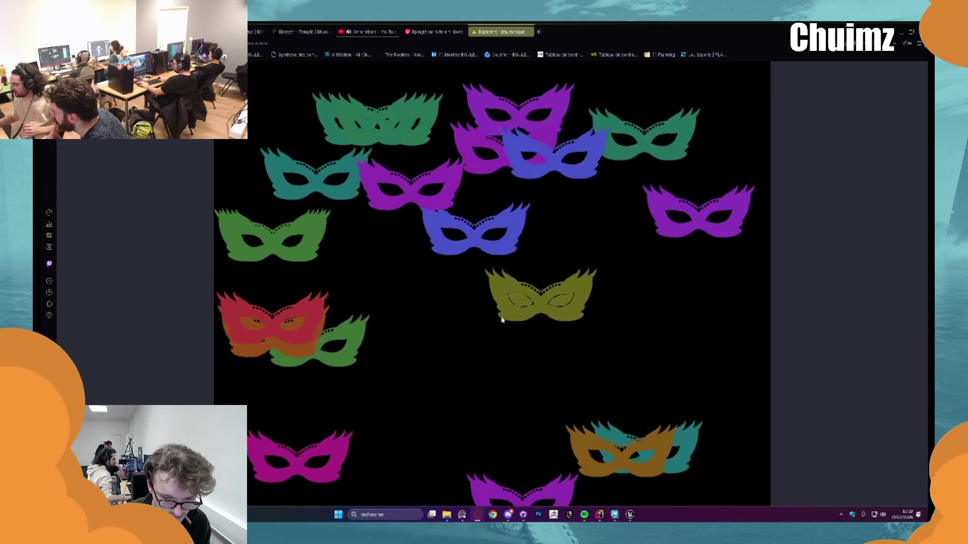
{"action": "left_click", "coordinate": [467, 318]}
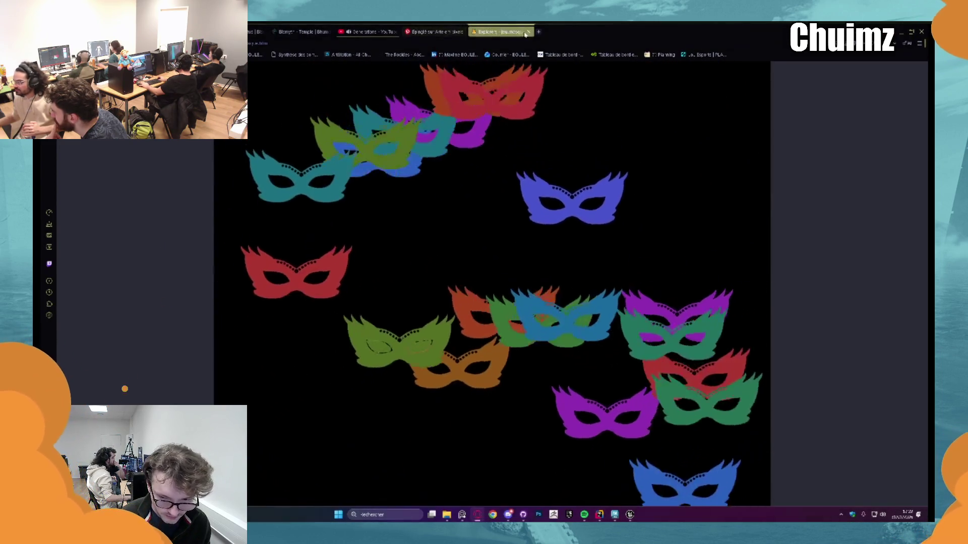
{"action": "key", "text": "ctrl+w"}
{"action": "left_click", "coordinate": [508, 515]}
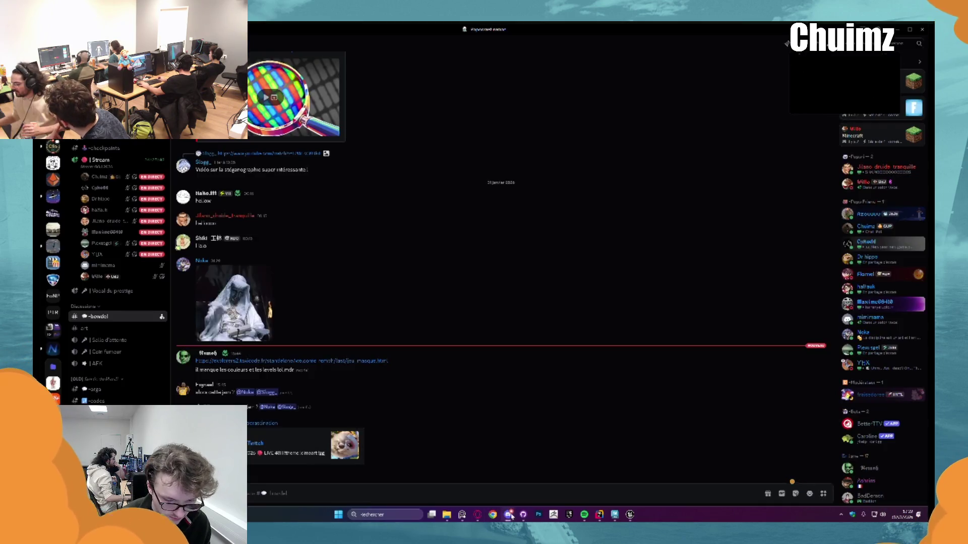
- View and close the link poster's profile card and badge details
{"action": "left_click", "coordinate": [217, 354]}
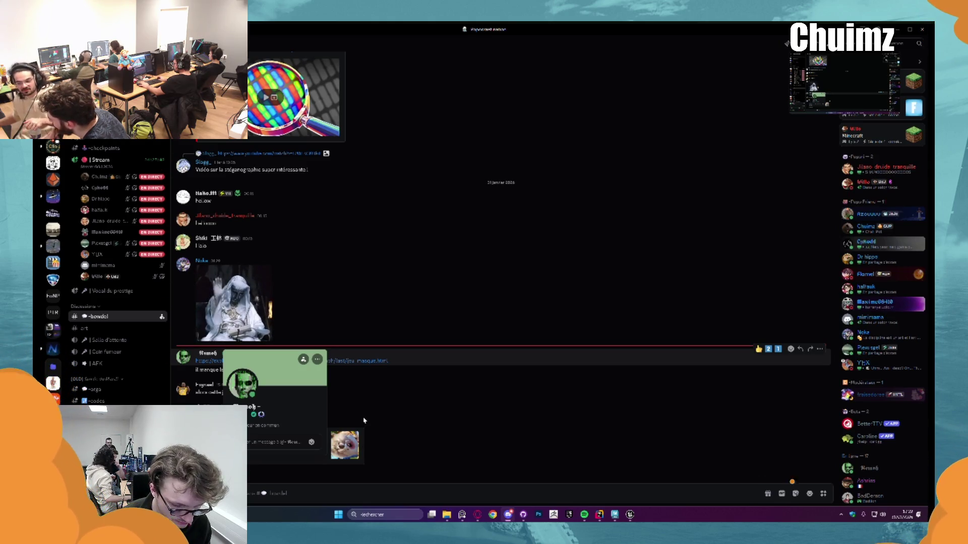
{"action": "left_click", "coordinate": [381, 414]}
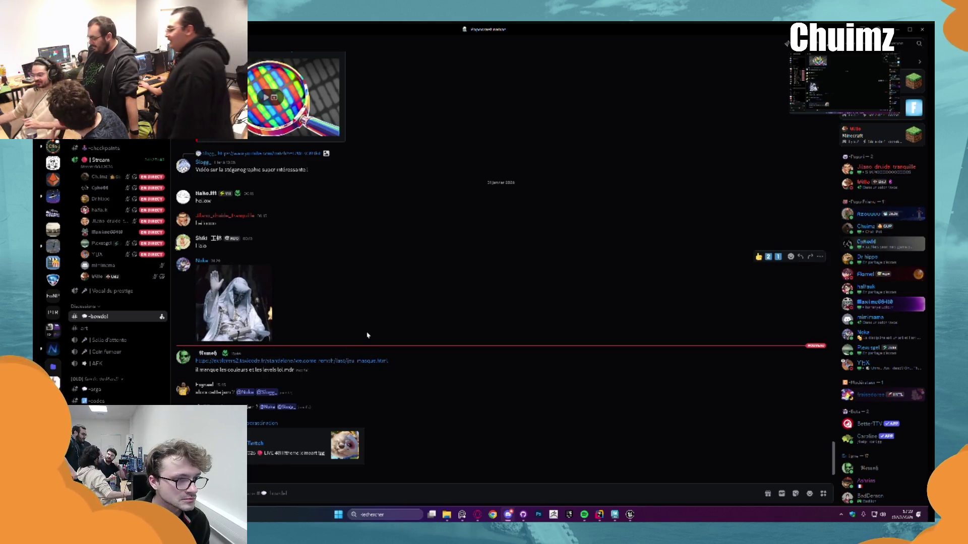
{"action": "left_click", "coordinate": [202, 354]}
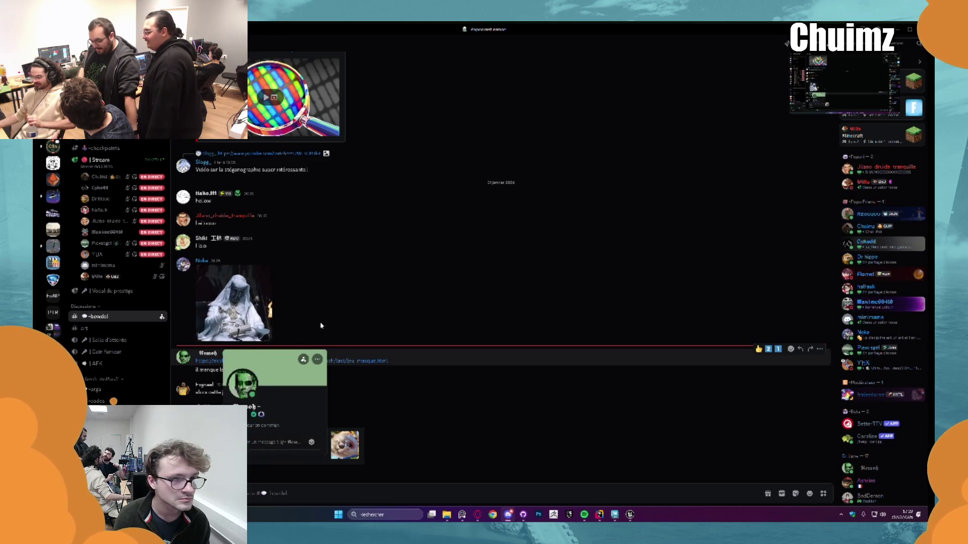
{"action": "left_click", "coordinate": [226, 355]}
{"action": "left_click", "coordinate": [226, 355]}
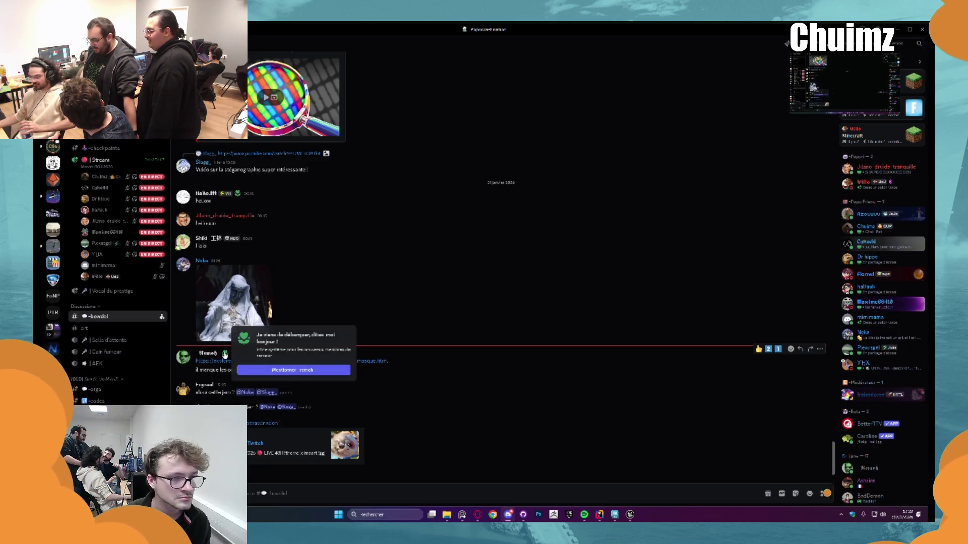
{"action": "left_click", "coordinate": [371, 268]}
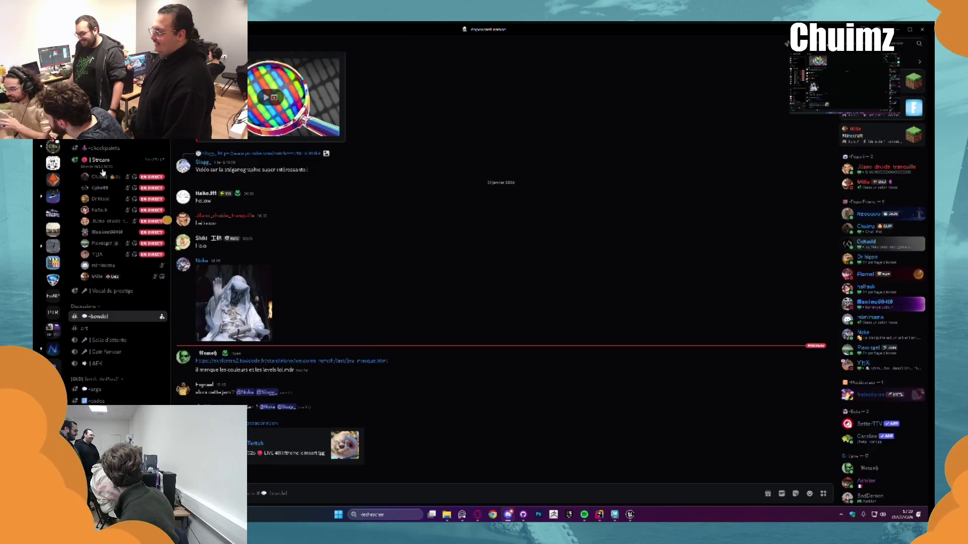
- Download the latest .fbx from the team server's #export-fbx channel and open its folder
{"action": "left_click", "coordinate": [53, 162]}
{"action": "left_click", "coordinate": [91, 316]}
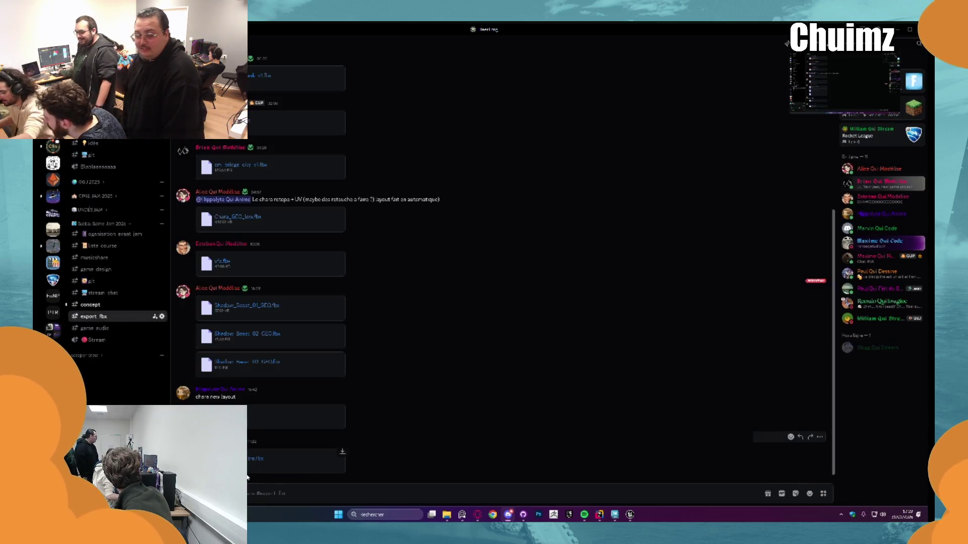
{"action": "left_click", "coordinate": [339, 459]}
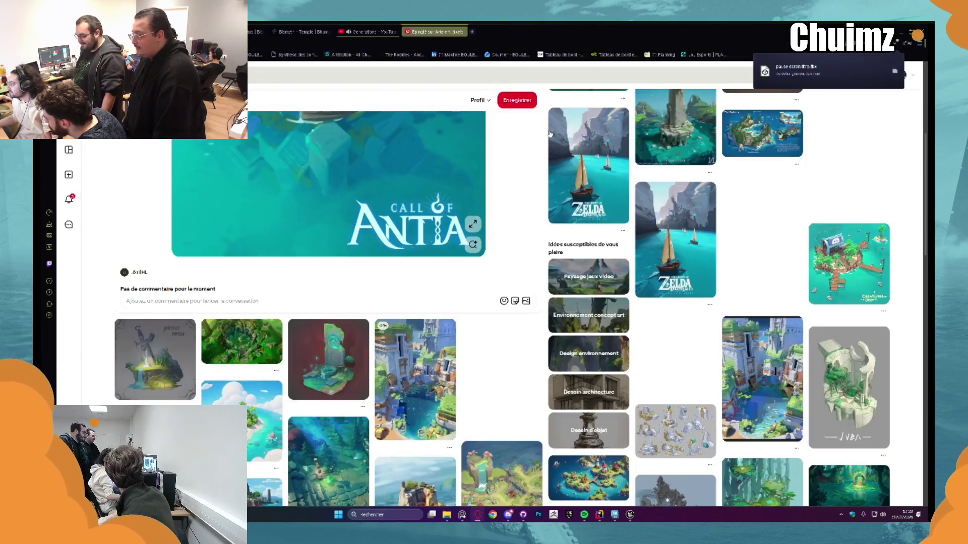
{"action": "left_click", "coordinate": [895, 71]}
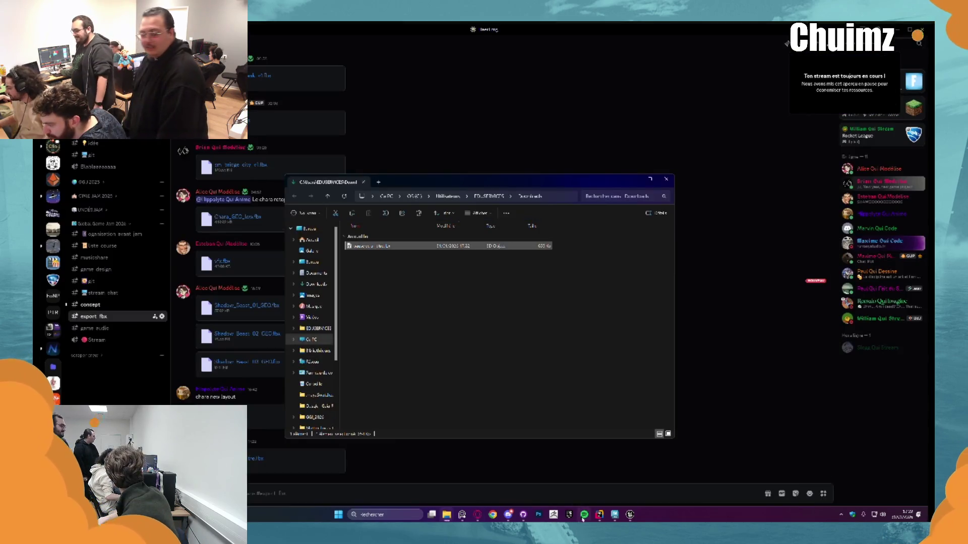
- Move the Downloads folder window onto the other monitor
{"action": "left_click", "coordinate": [629, 514]}
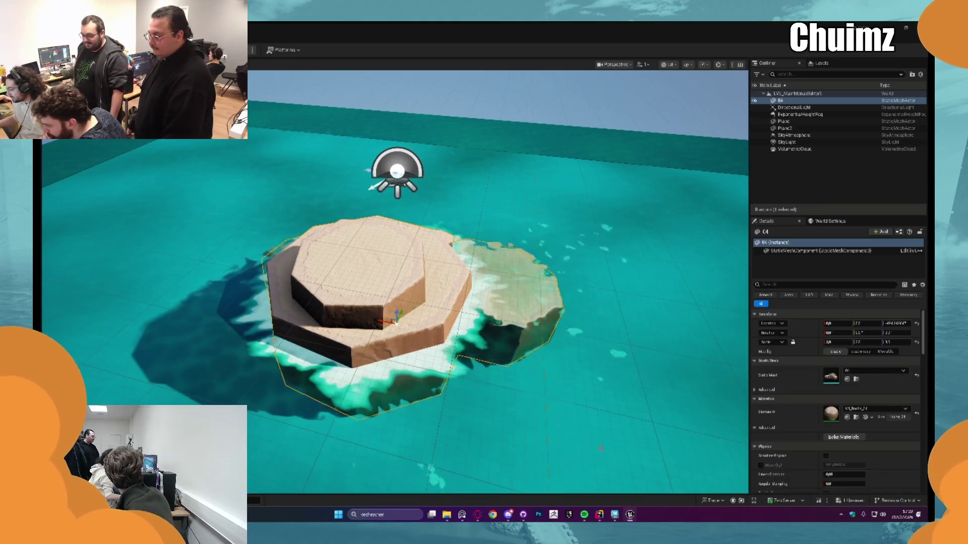
{"action": "left_click", "coordinate": [447, 515]}
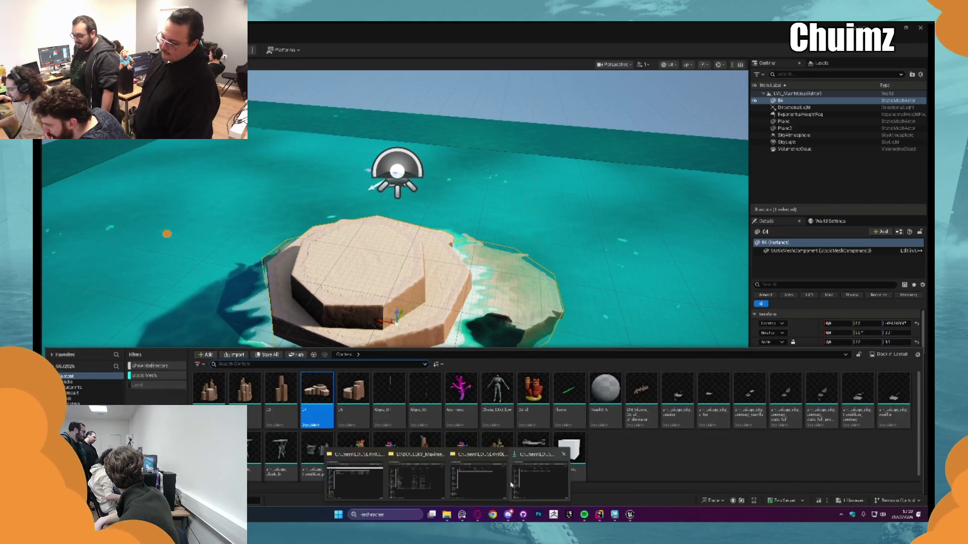
{"action": "left_click_drag", "start_coordinate": [400, 193], "coordinate": [420, 115]}
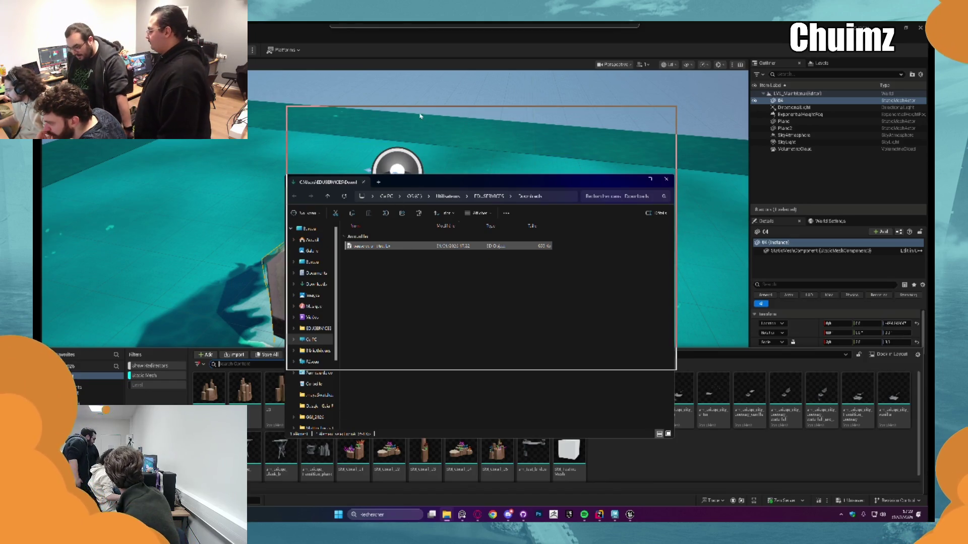
{"action": "left_click_drag", "start_coordinate": [419, 116], "coordinate": [426, 0]}
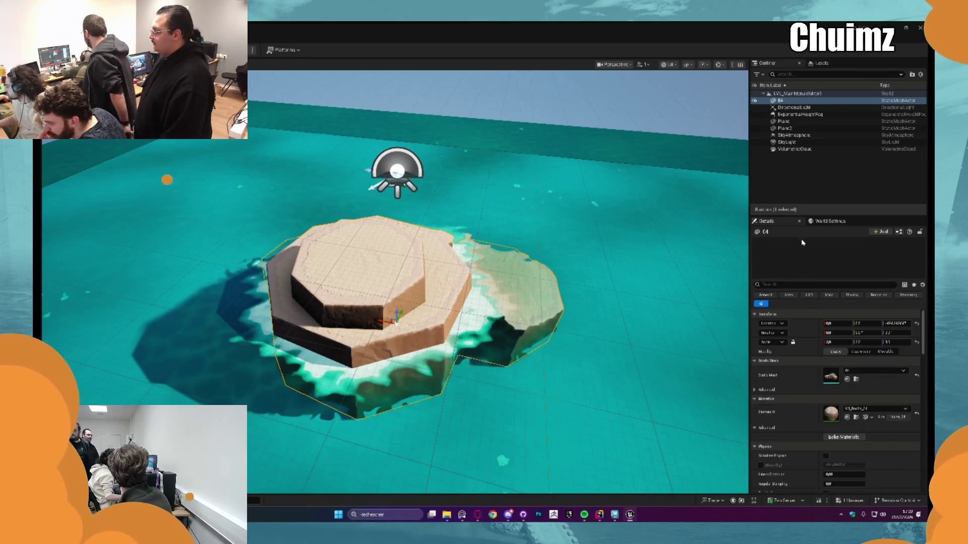
- Show the character asset's file on disk from the Content Drawer, then close that folder
{"action": "key", "text": "ctrl+space"}
{"action": "right_click", "coordinate": [503, 389]}
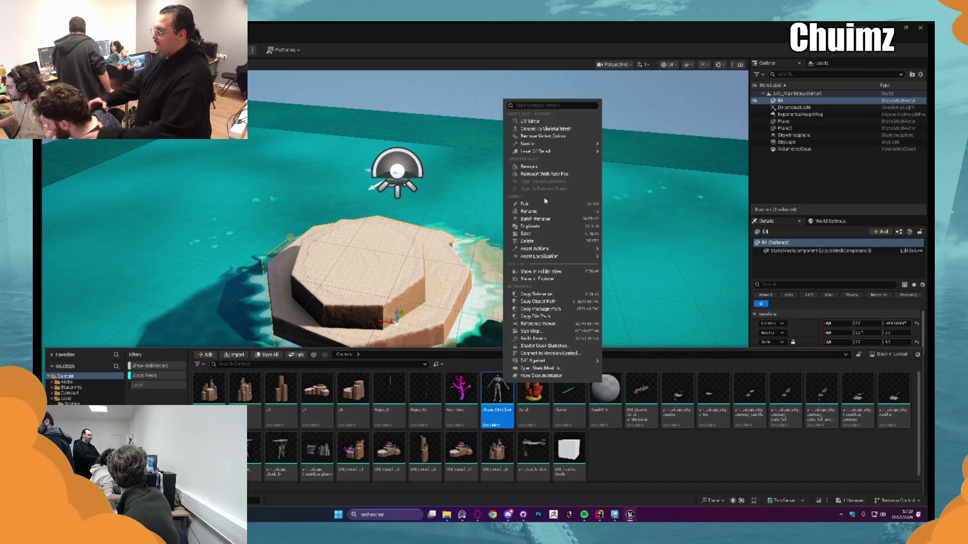
{"action": "left_click", "coordinate": [538, 279]}
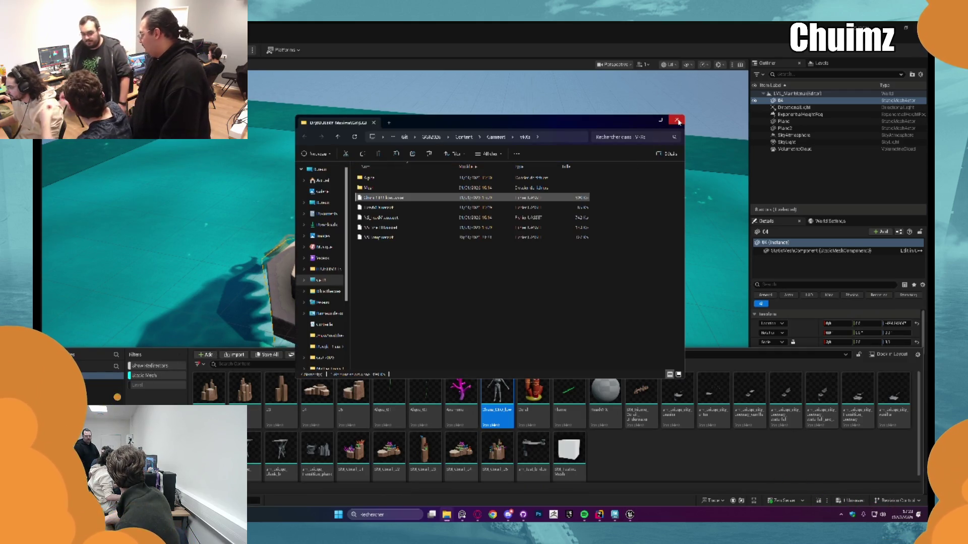
{"action": "left_click", "coordinate": [676, 120]}
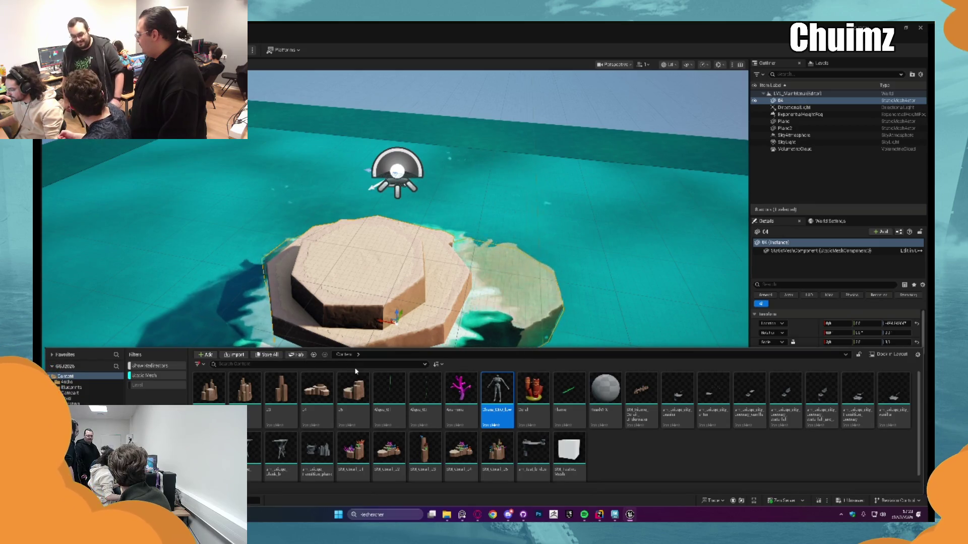
- Clear the Static Mesh filter and navigate the Content Drawer into Assets > Props
{"action": "left_click", "coordinate": [145, 376]}
{"action": "double_click", "coordinate": [281, 388]}
{"action": "double_click", "coordinate": [244, 389]}
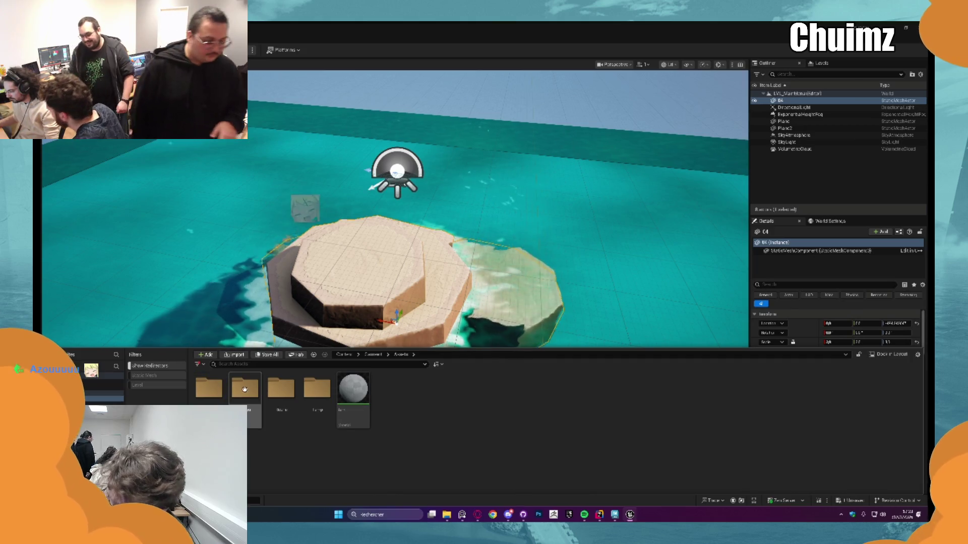
{"action": "double_click", "coordinate": [242, 389]}
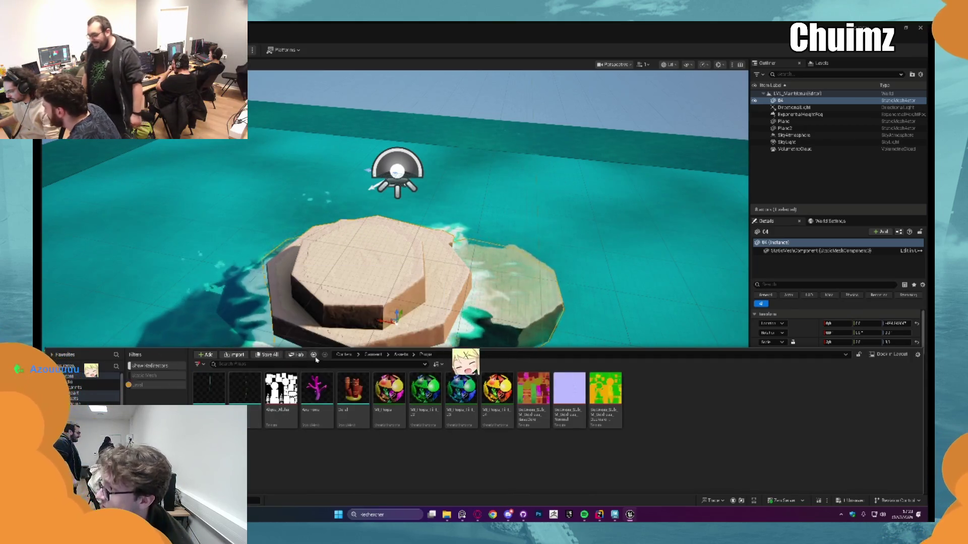
{"action": "left_click", "coordinate": [313, 355]}
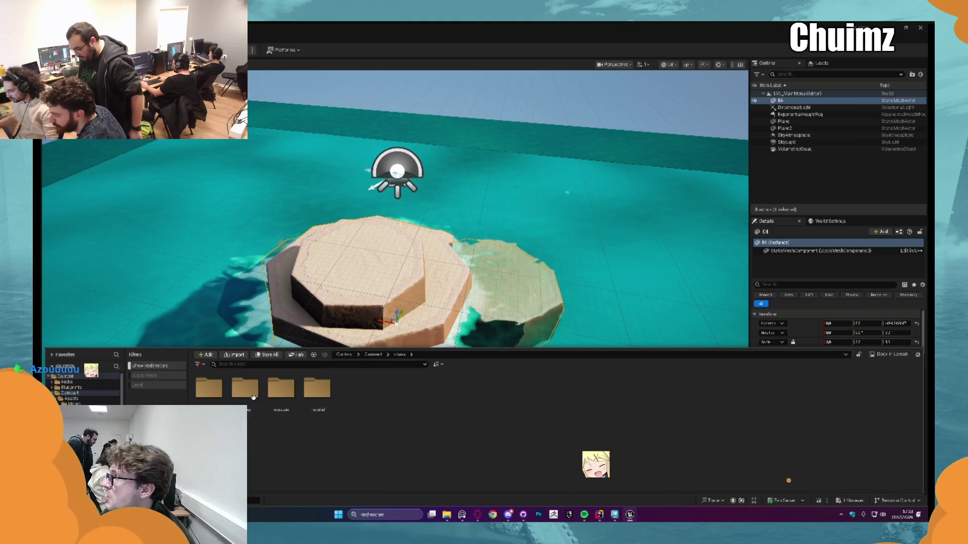
{"action": "left_click", "coordinate": [376, 355]}
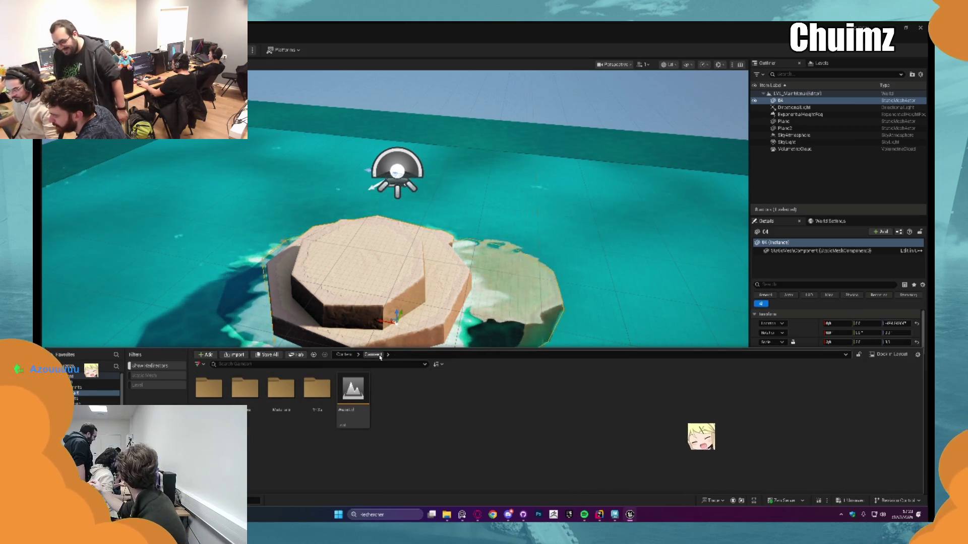
{"action": "double_click", "coordinate": [209, 388]}
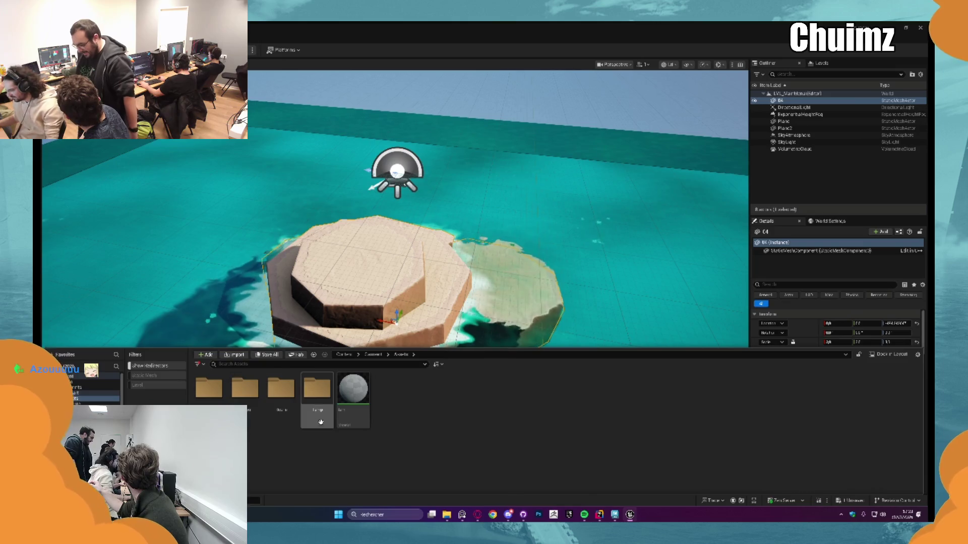
{"action": "double_click", "coordinate": [241, 388]}
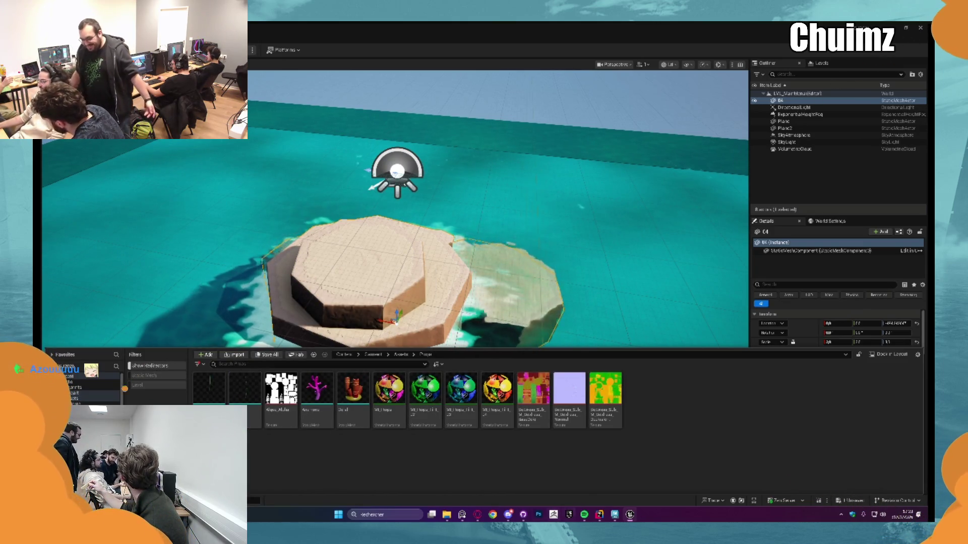
{"action": "mouse_move", "coordinate": [446, 514]}
{"action": "left_click", "coordinate": [539, 476]}
- Import the downloaded character FBX into the Props folder and select its mesh
{"action": "mouse_move", "coordinate": [514, 174]}
{"action": "left_mouse_down"}
{"action": "mouse_move", "coordinate": [540, 238]}
{"action": "mouse_move", "coordinate": [536, 392]}
{"action": "mouse_move", "coordinate": [372, 432]}
{"action": "mouse_move", "coordinate": [465, 448]}
{"action": "left_mouse_up"}
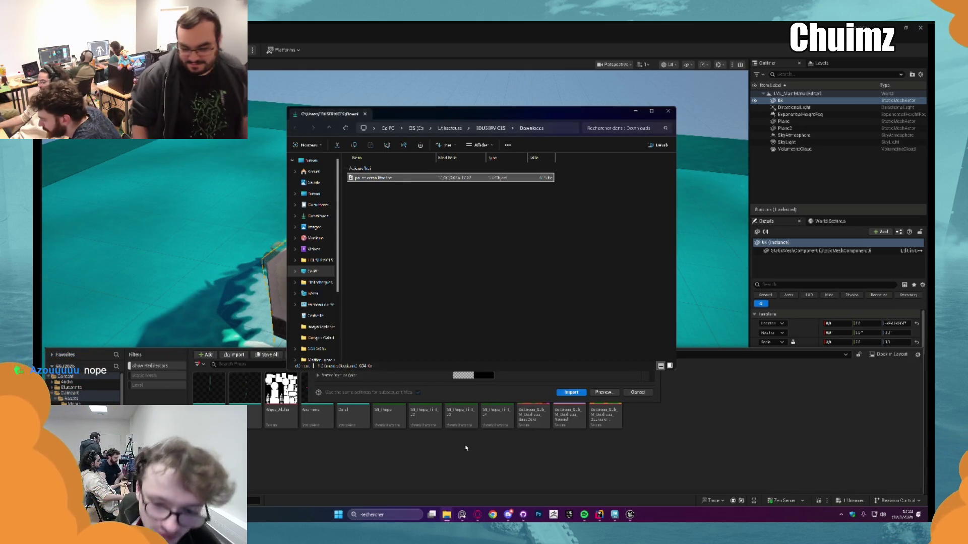
{"action": "left_click", "coordinate": [571, 392]}
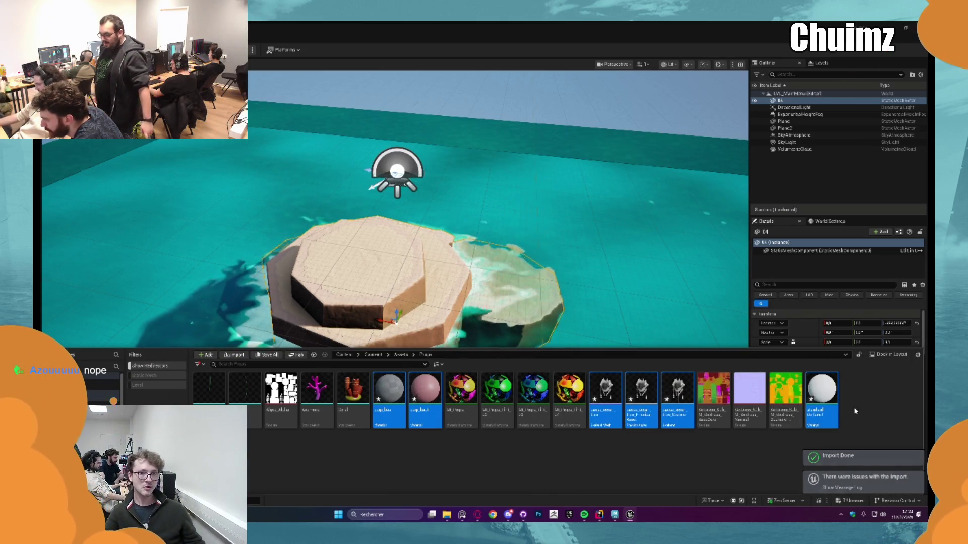
{"action": "left_click", "coordinate": [612, 444]}
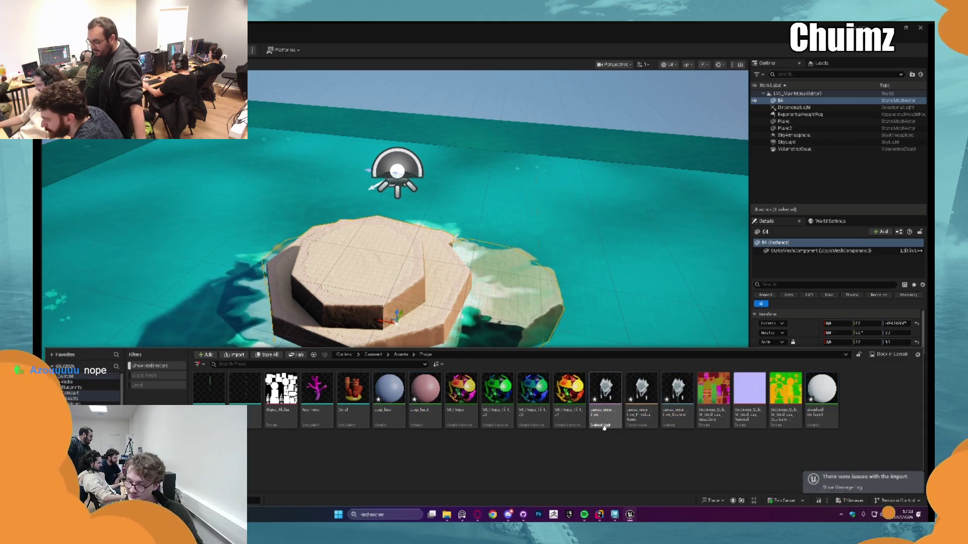
{"action": "left_click", "coordinate": [604, 427]}
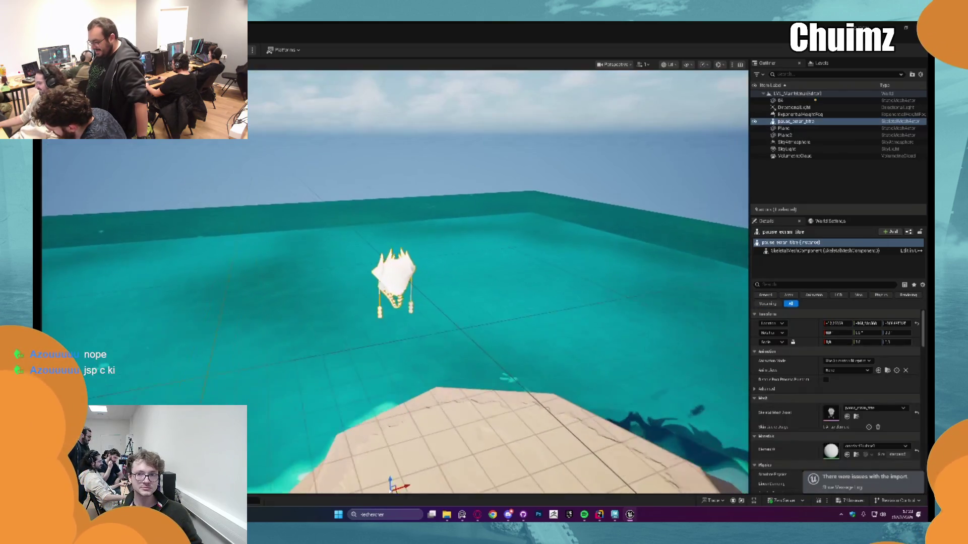
- Drag the character mesh into the level above the water near the island
{"action": "key", "text": "f"}
{"action": "mouse_move", "coordinate": [605, 391]}
{"action": "left_mouse_down"}
{"action": "mouse_move", "coordinate": [456, 292]}
{"action": "mouse_move", "coordinate": [494, 312]}
{"action": "mouse_move", "coordinate": [453, 323]}
{"action": "mouse_move", "coordinate": [484, 302]}
{"action": "mouse_move", "coordinate": [481, 285]}
{"action": "left_mouse_up"}
{"action": "key", "text": "ctrl+space"}
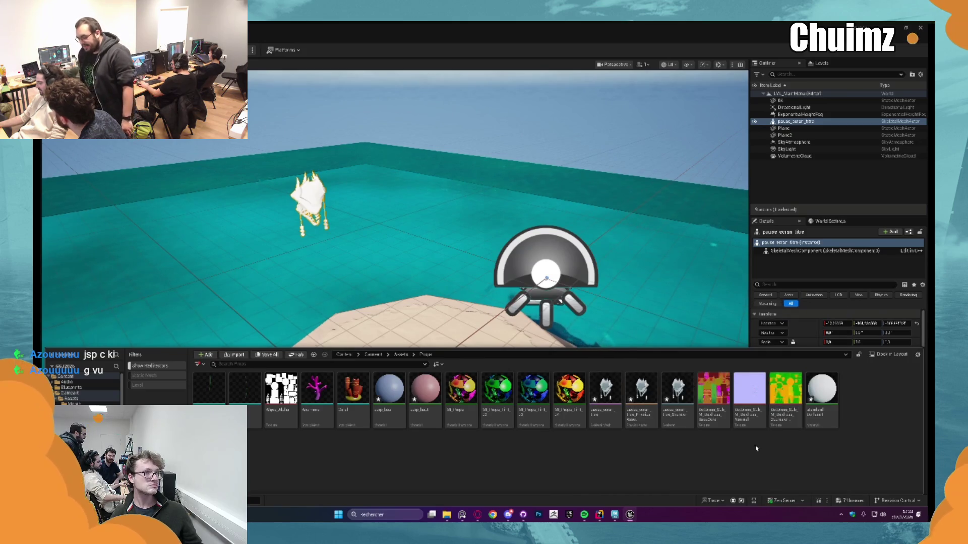
- Select all the imported character assets and force-delete them
{"action": "mouse_move", "coordinate": [605, 411]}
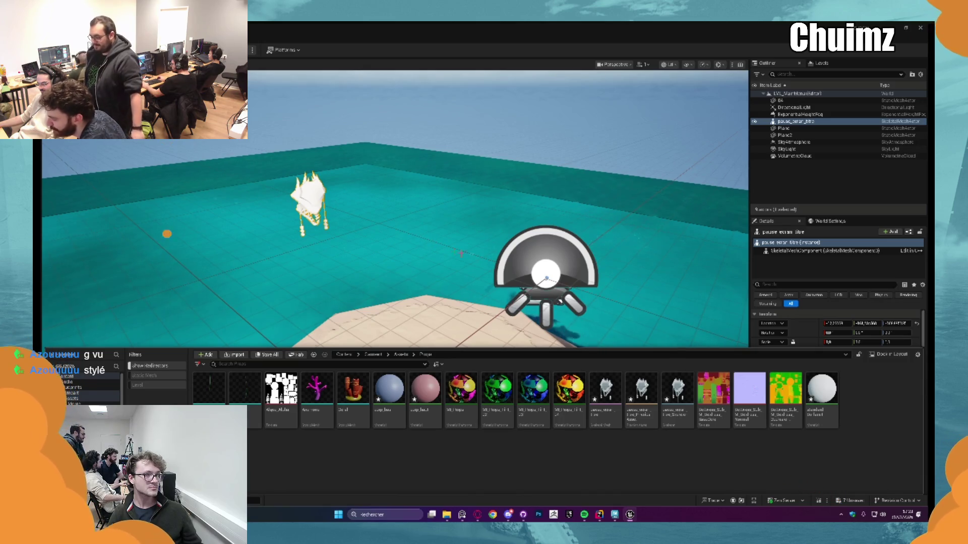
{"action": "left_click", "coordinate": [605, 398]}
{"action": "left_click", "coordinate": [677, 398], "text": "ctrl"}
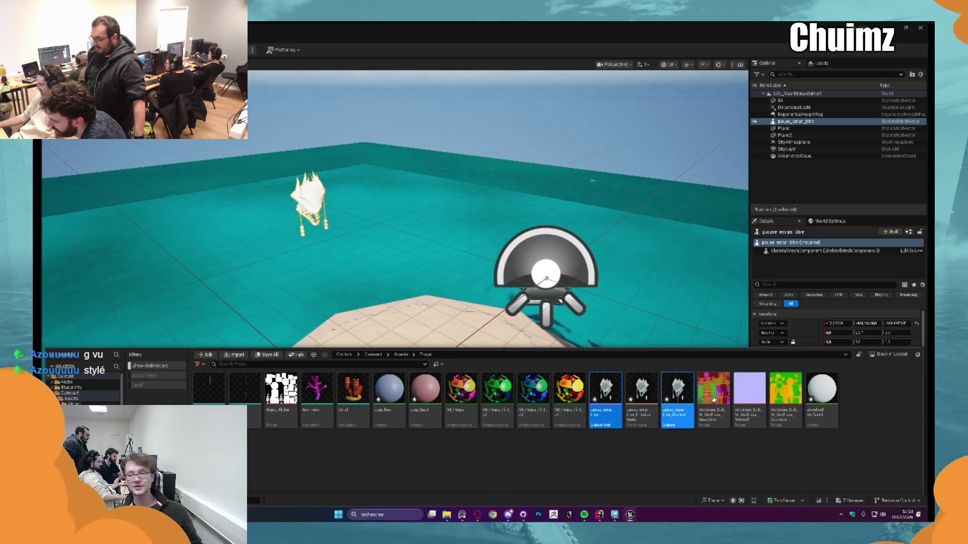
{"action": "left_click", "coordinate": [641, 398], "text": "ctrl"}
{"action": "left_click", "coordinate": [513, 308]}
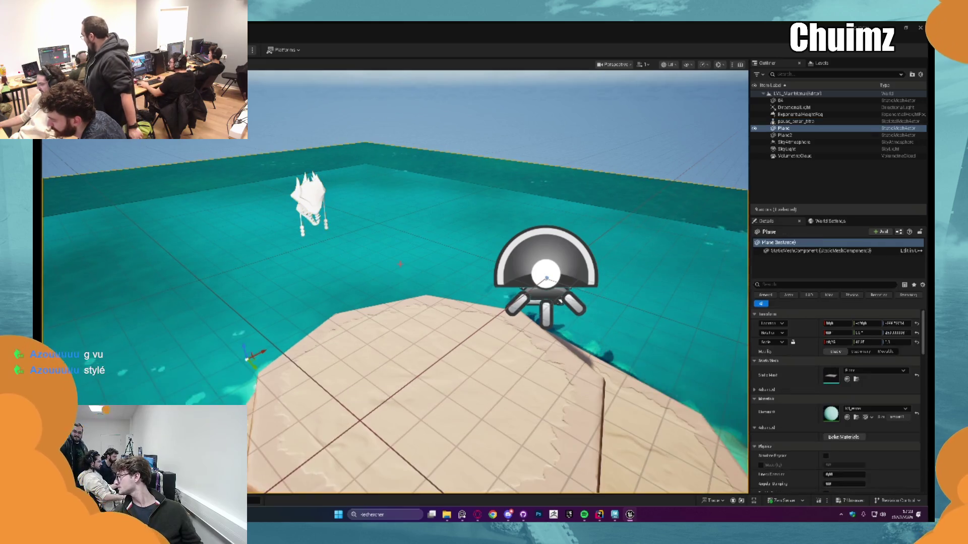
{"action": "key", "text": "Escape"}
{"action": "key", "text": "ctrl+space"}
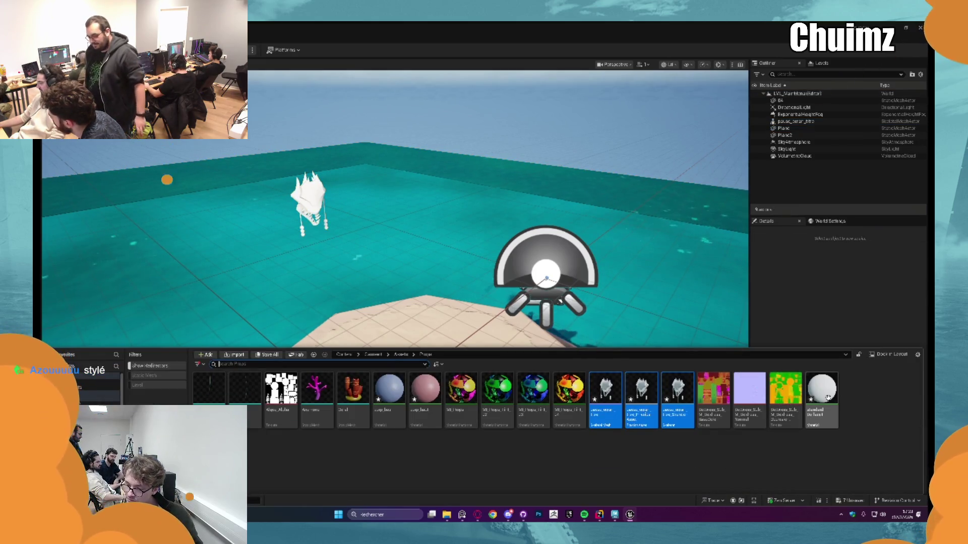
{"action": "left_click", "coordinate": [823, 397], "text": "shift"}
{"action": "key", "text": "Delete"}
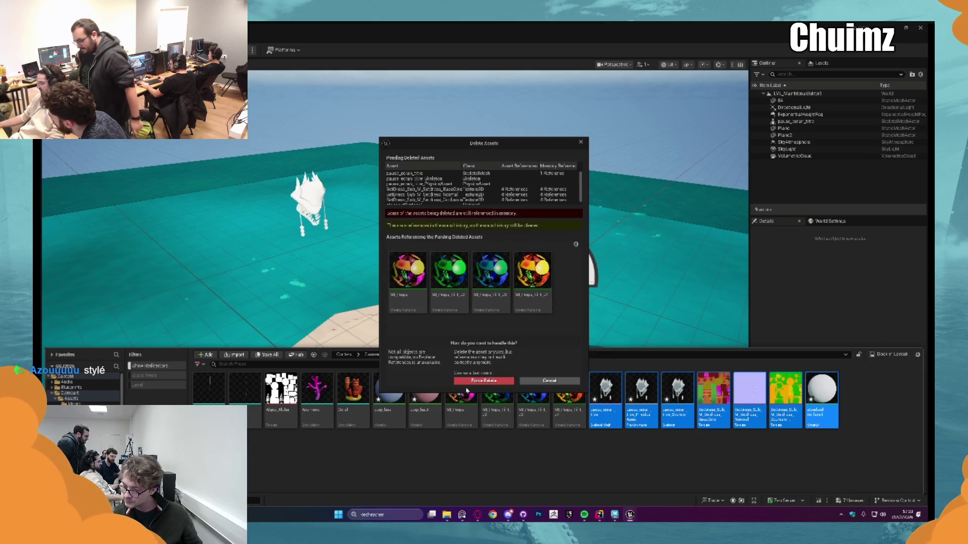
{"action": "left_click", "coordinate": [484, 379]}
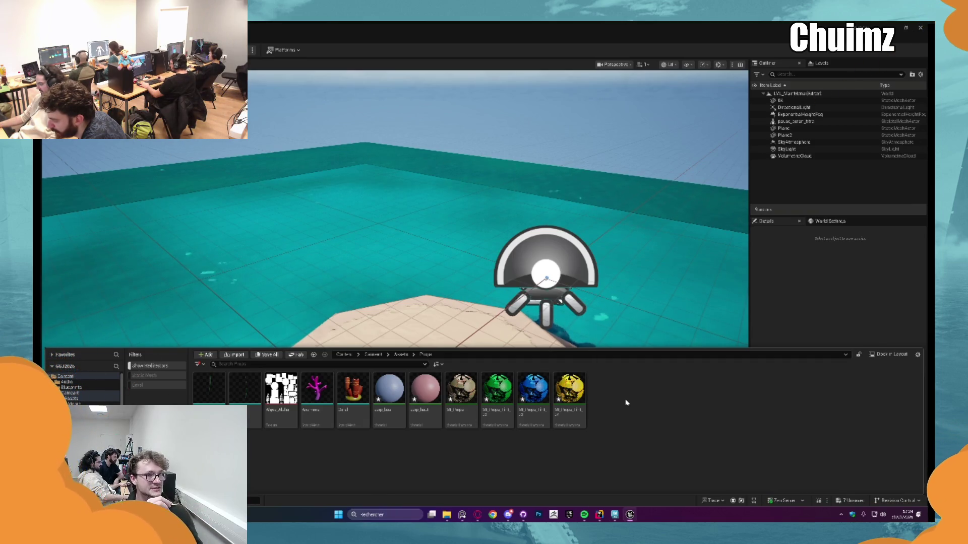
- Save all modified content except the four MI Props material instances
{"action": "key", "text": "ctrl+shift+s"}
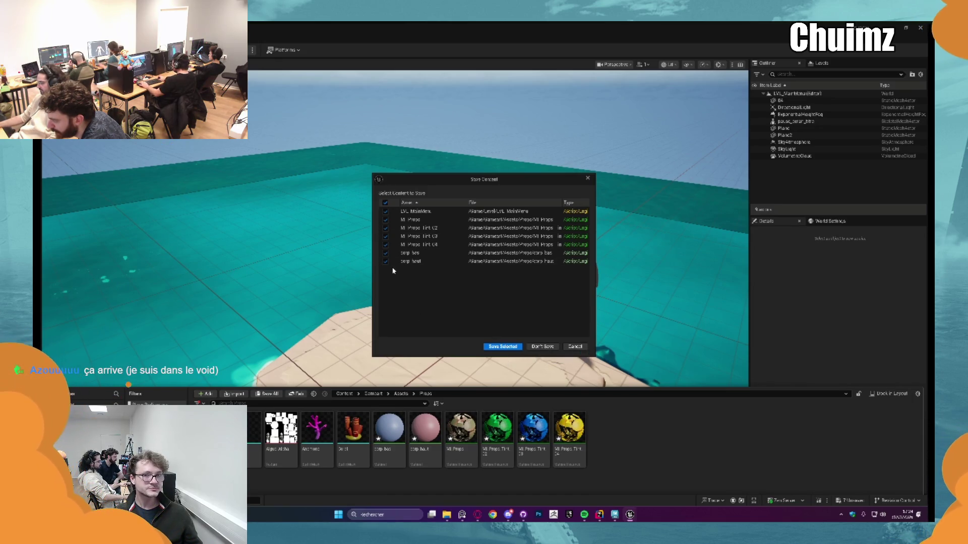
{"action": "left_click", "coordinate": [386, 244]}
{"action": "left_click", "coordinate": [386, 236]}
{"action": "left_click", "coordinate": [386, 228]}
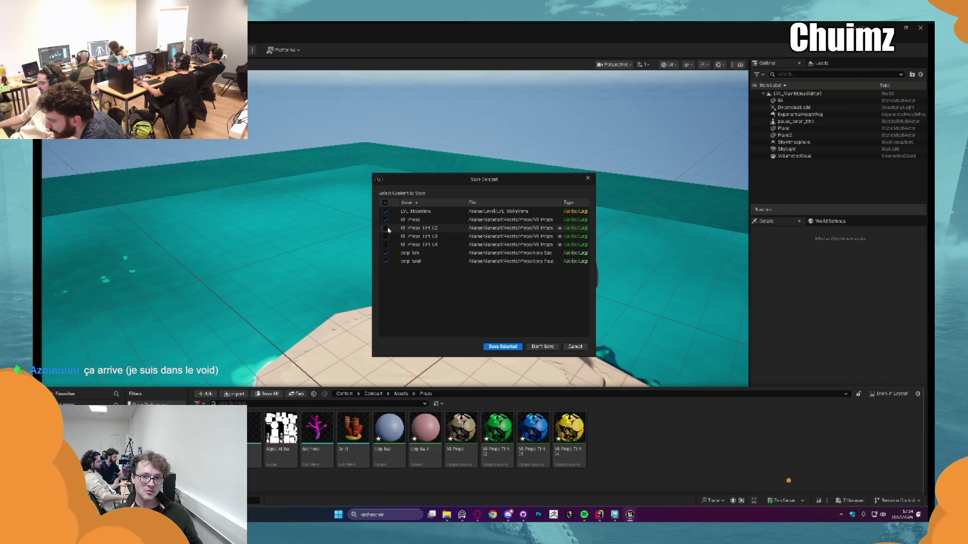
{"action": "left_click", "coordinate": [385, 220]}
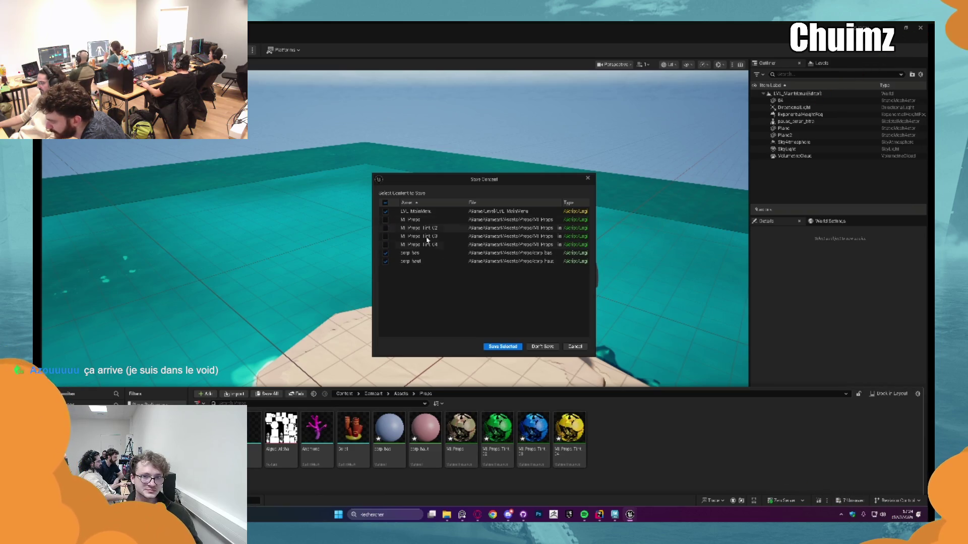
{"action": "left_click", "coordinate": [508, 347]}
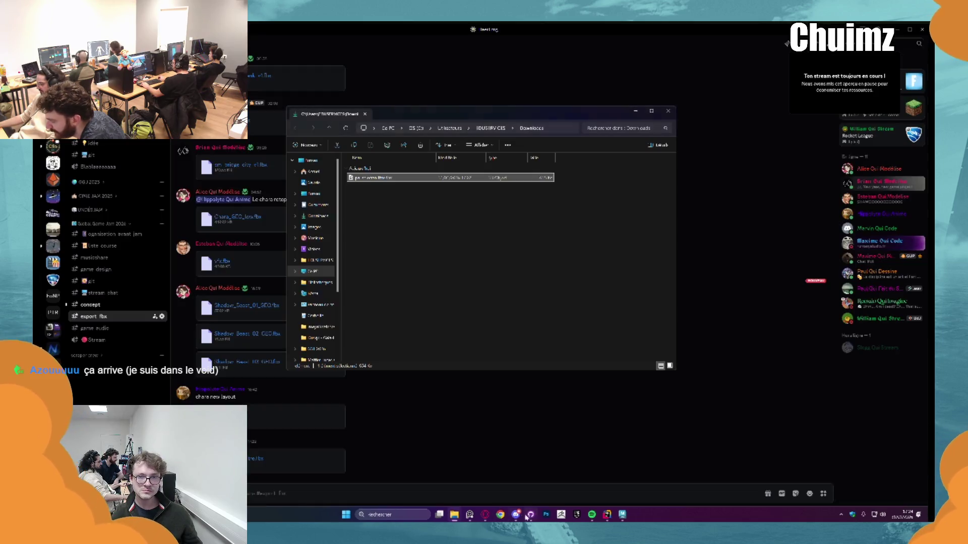
- In GitHub Desktop, fetch and pull the latest commits from origin
{"action": "left_click", "coordinate": [508, 514]}
{"action": "left_click", "coordinate": [529, 514]}
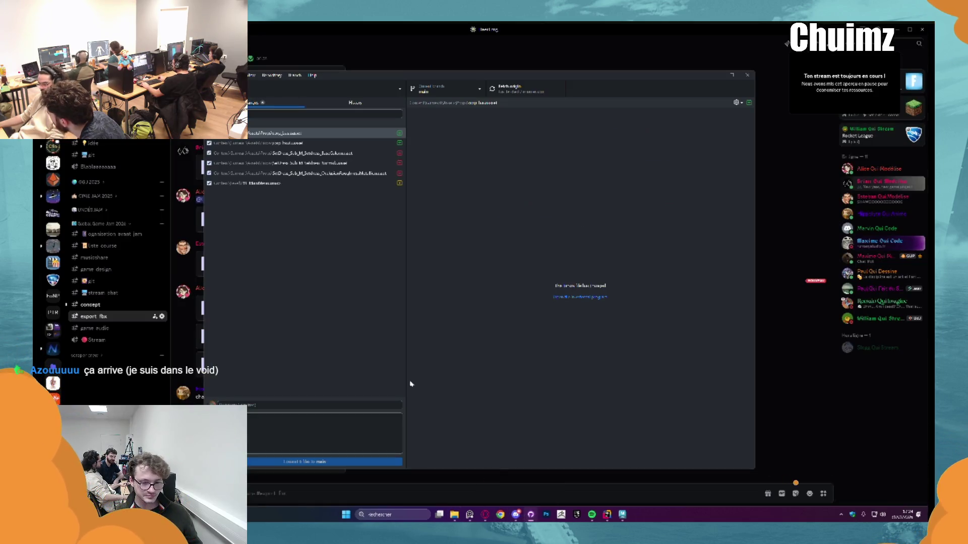
{"action": "left_click", "coordinate": [520, 91]}
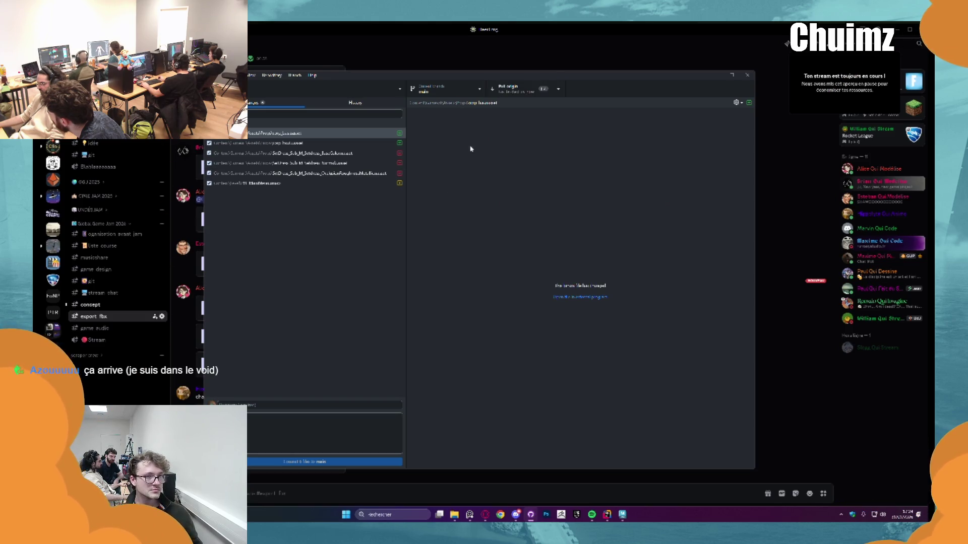
{"action": "left_click", "coordinate": [509, 92]}
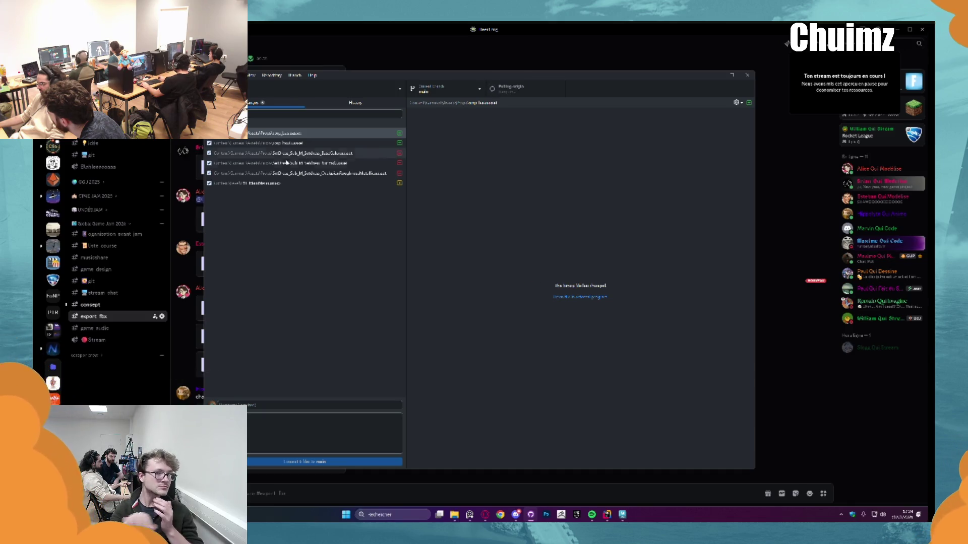
- Select the three unwanted texture changes, including OcclusionRoughnessMetallic, and discard them
{"action": "left_click", "coordinate": [217, 153]}
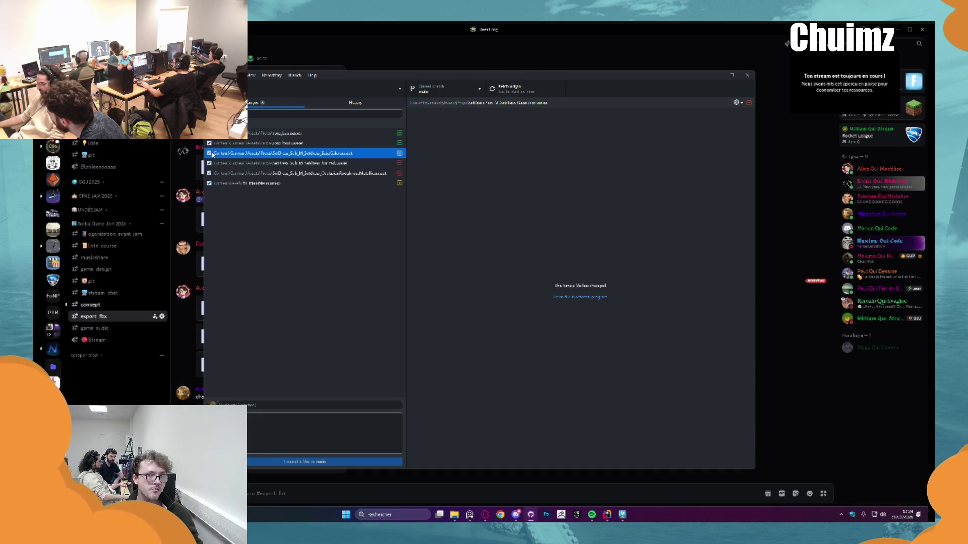
{"action": "left_click", "coordinate": [209, 163]}
{"action": "left_click", "coordinate": [212, 174]}
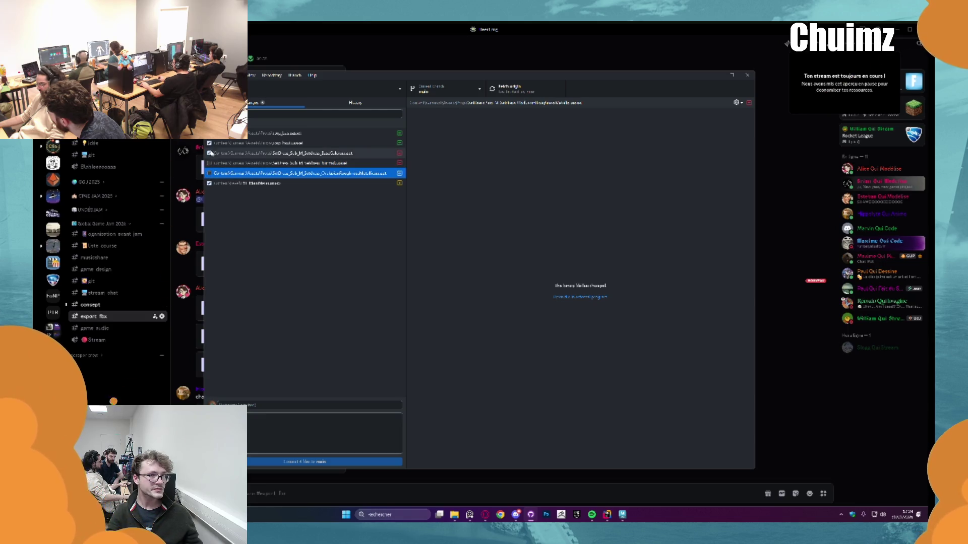
{"action": "left_click", "coordinate": [222, 153]}
{"action": "left_click", "coordinate": [209, 152]}
{"action": "left_click", "coordinate": [234, 173], "text": "shift"}
{"action": "right_click", "coordinate": [234, 172]}
{"action": "left_click", "coordinate": [247, 179]}
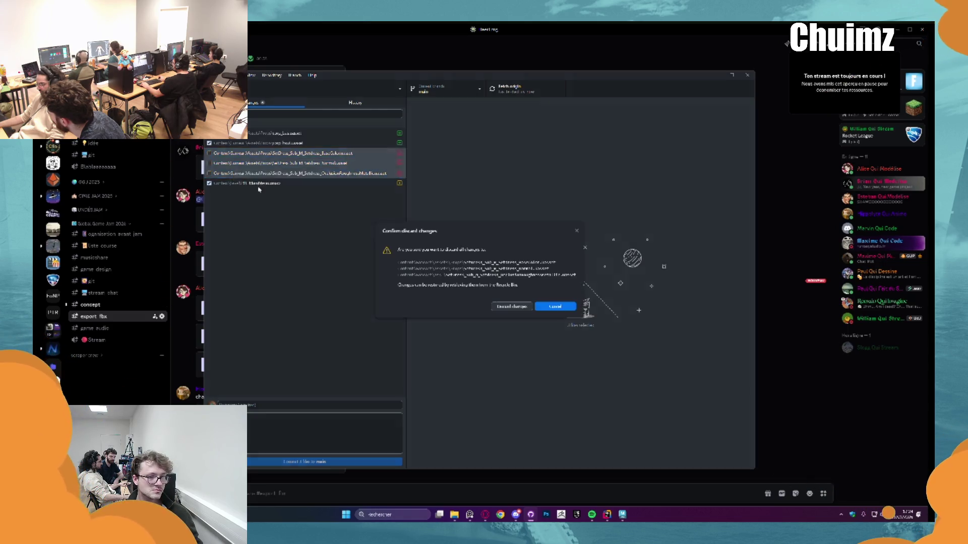
{"action": "left_click", "coordinate": [555, 305]}
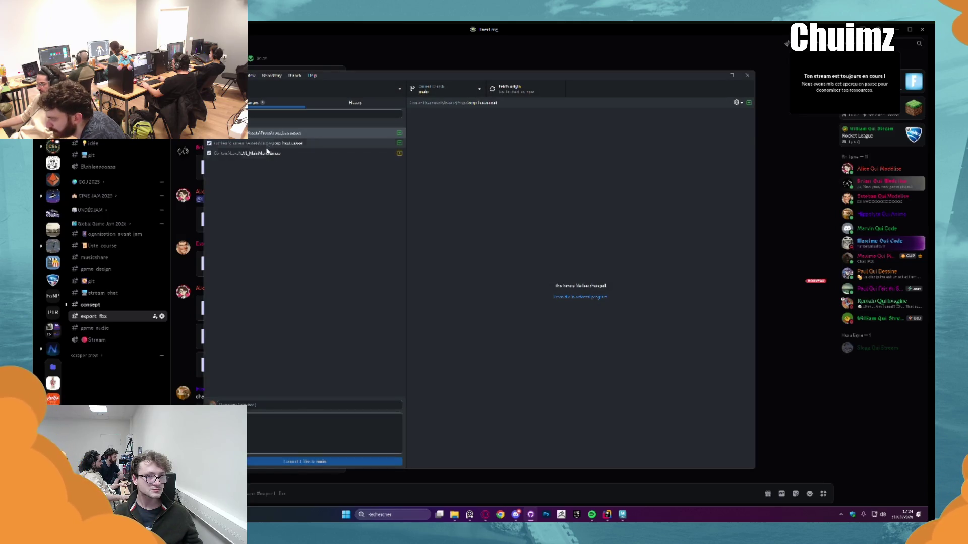
- Commit the remaining files to main, push to origin, and open the repository folder
{"action": "left_click", "coordinate": [268, 153], "text": "shift"}
{"action": "left_click", "coordinate": [307, 461]}
{"action": "left_click", "coordinate": [499, 87]}
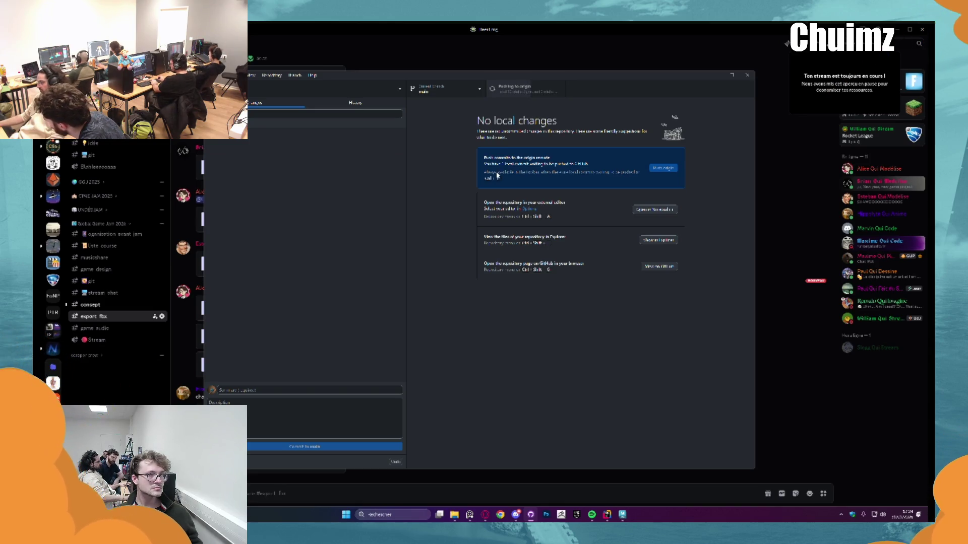
{"action": "key", "text": "ctrl+shift+f"}
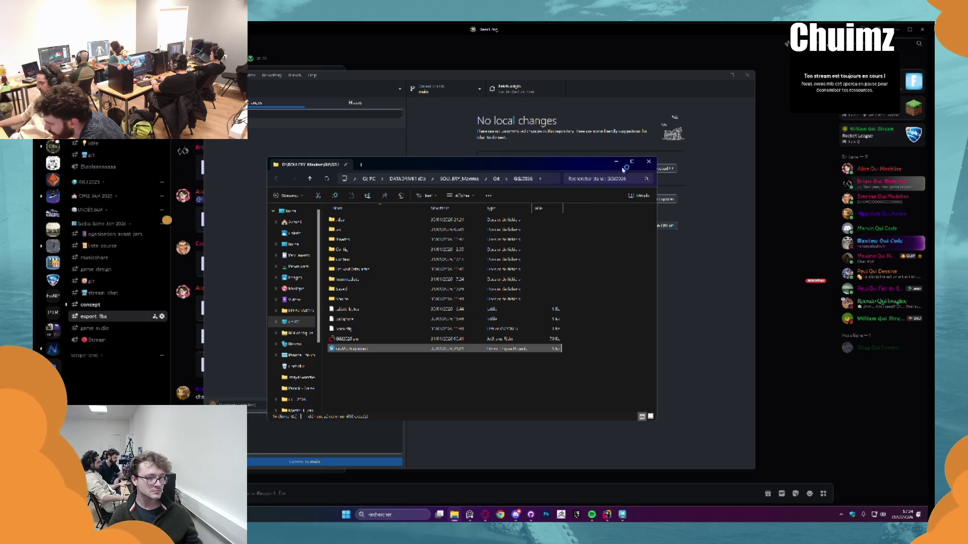
- Import the downloaded FBX into Unreal with Combine Static Meshes enabled
{"action": "left_click", "coordinate": [615, 161]}
{"action": "left_click", "coordinate": [732, 74]}
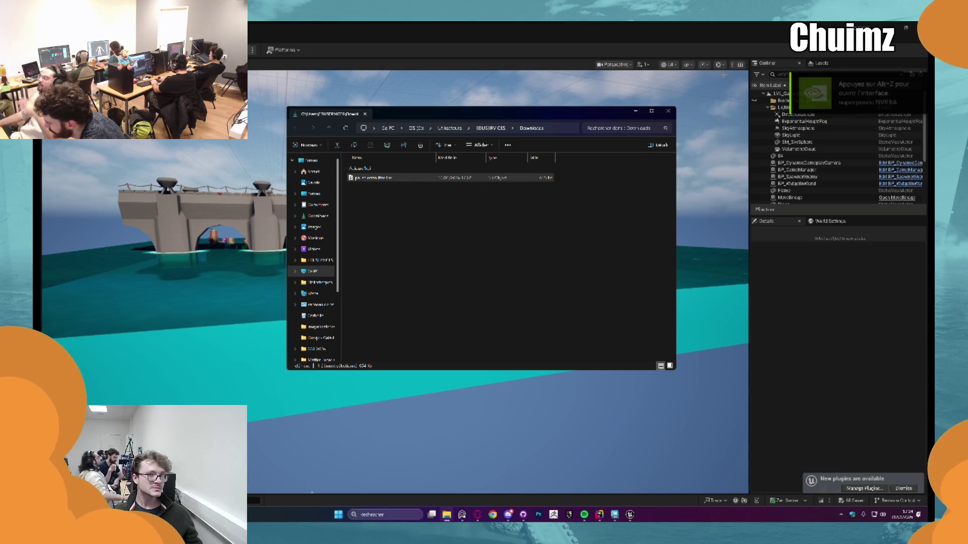
{"action": "left_click", "coordinate": [635, 110]}
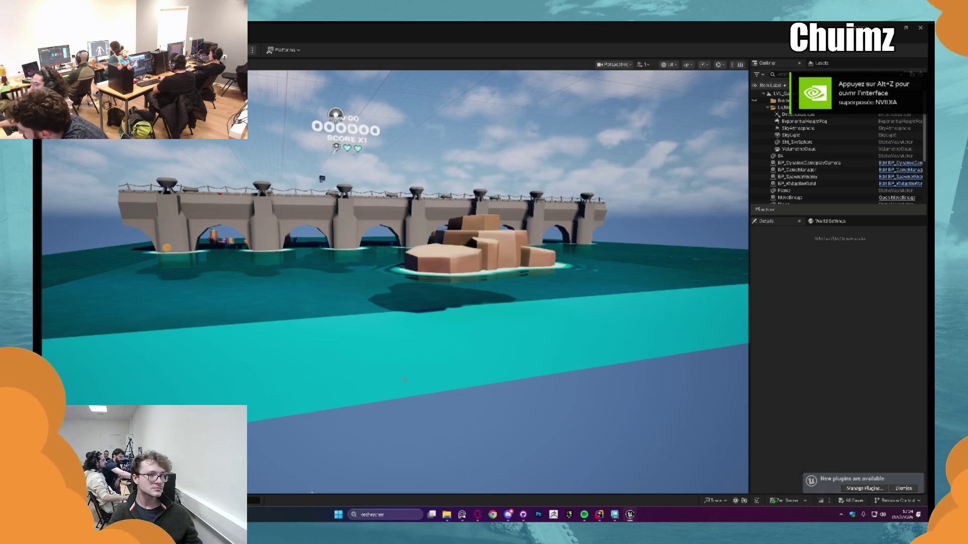
{"action": "key", "text": "ctrl+space"}
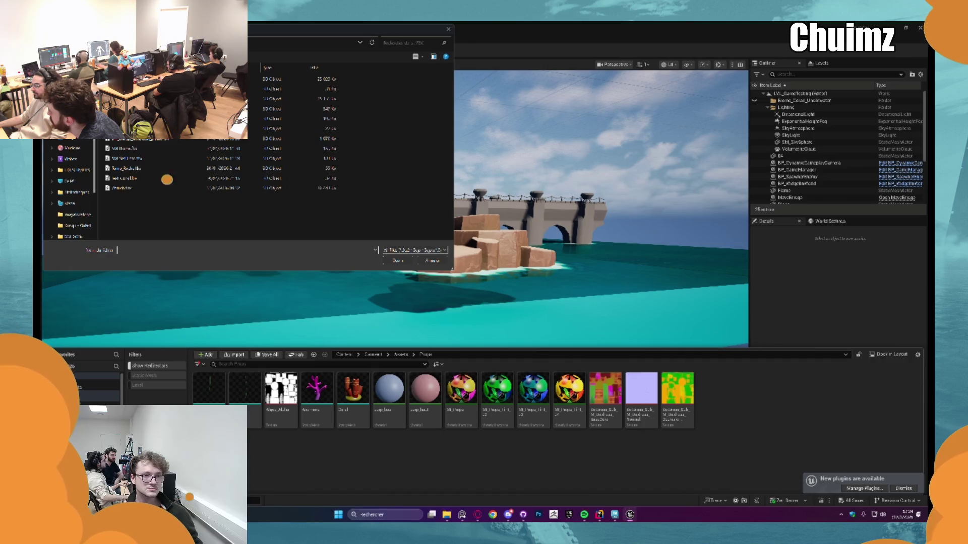
{"action": "left_click", "coordinate": [167, 180]}
{"action": "left_click", "coordinate": [398, 260]}
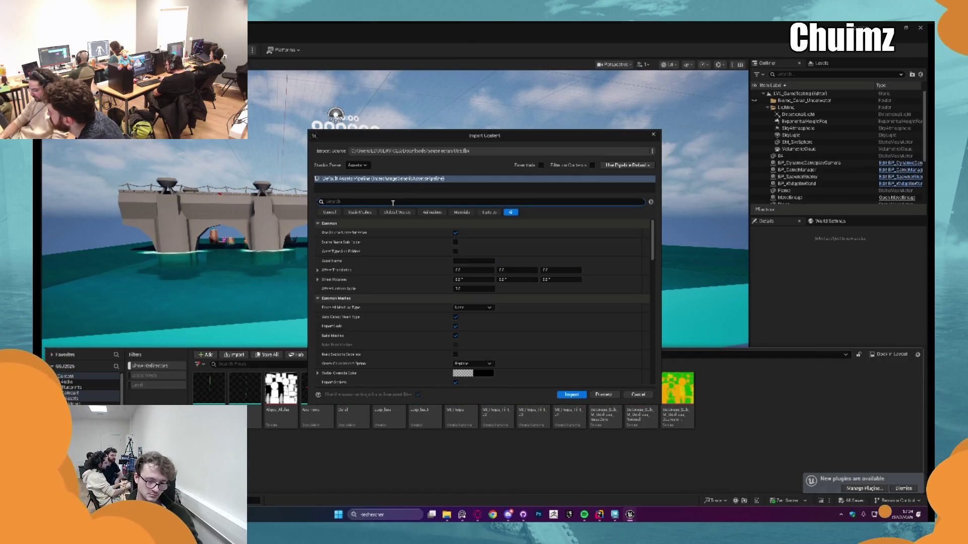
{"action": "type", "text": "collb"}
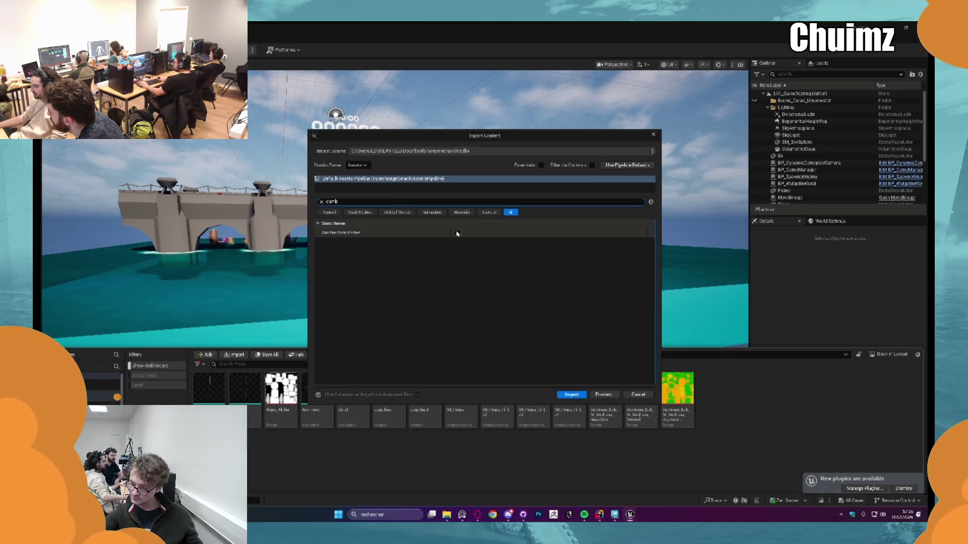
{"action": "left_click", "coordinate": [560, 394]}
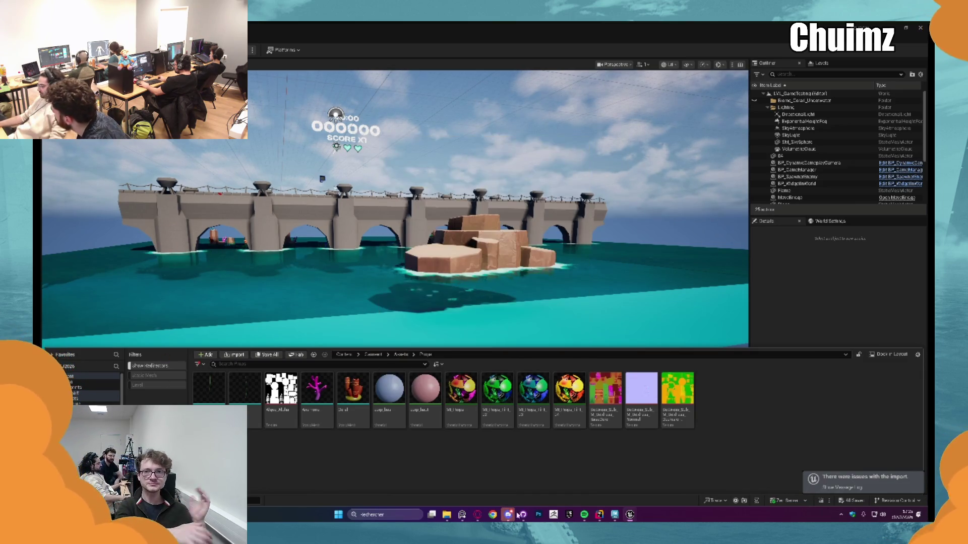
- Download the FBX attachment shared in the Discord chat and show it in its folder
{"action": "left_click", "coordinate": [508, 514]}
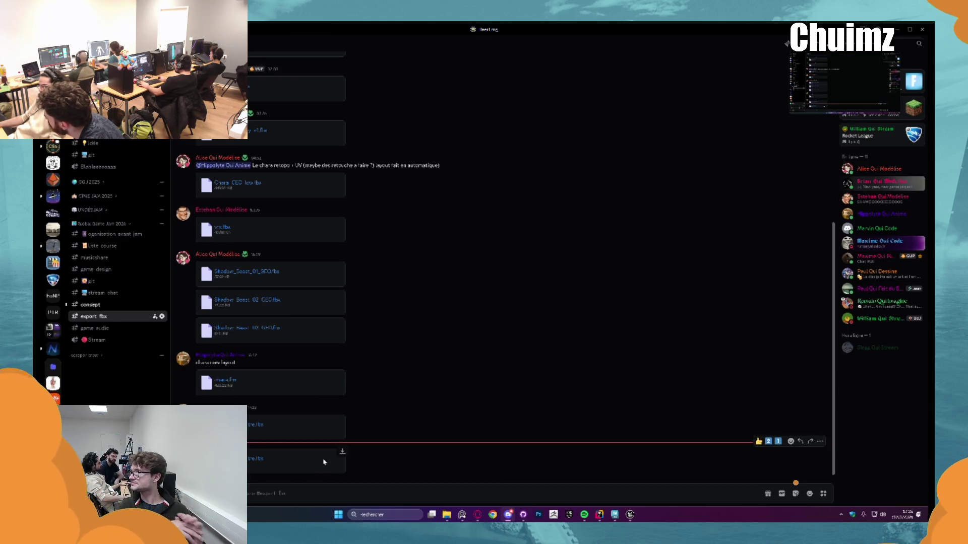
{"action": "left_click", "coordinate": [339, 453]}
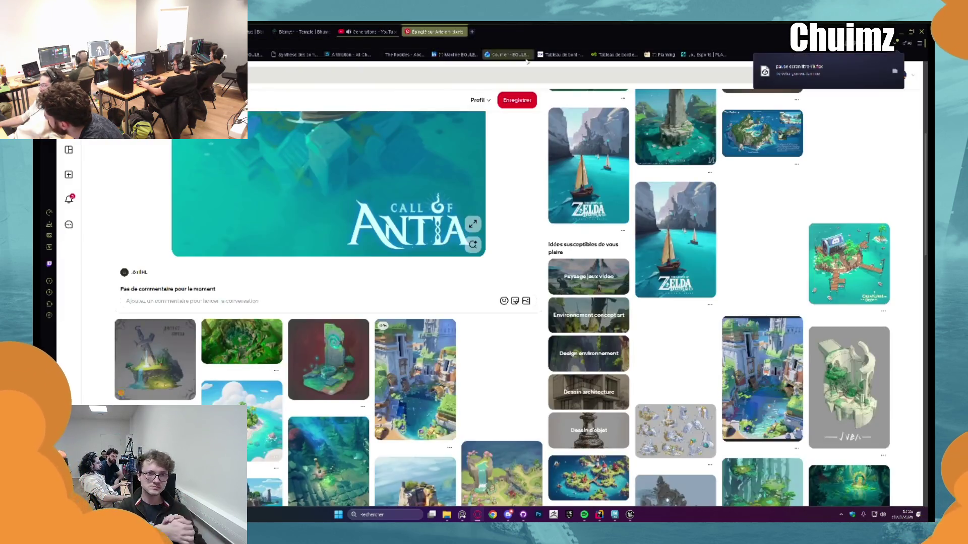
{"action": "left_click", "coordinate": [895, 73]}
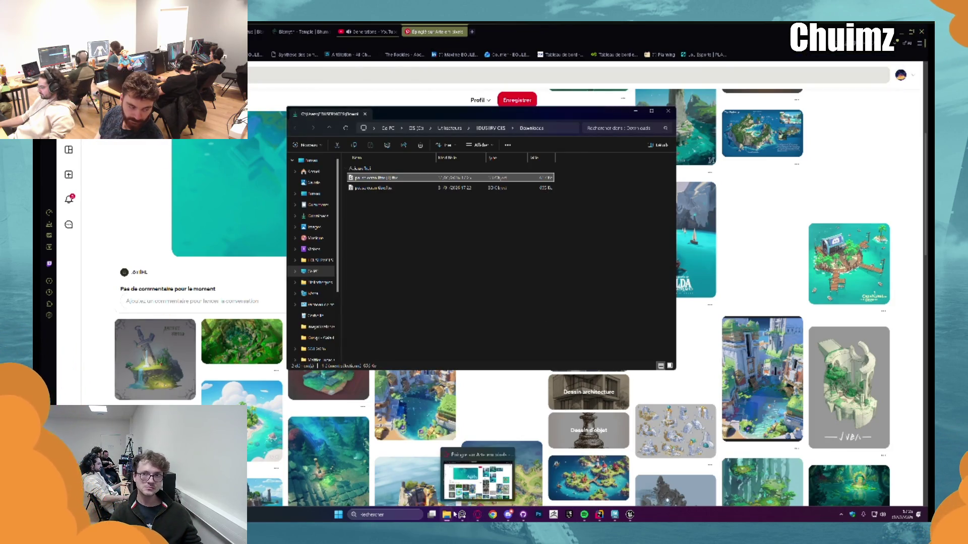
- Drag the character FBX from Downloads into the Props folder and confirm the import
{"action": "left_click", "coordinate": [478, 516]}
{"action": "mouse_move", "coordinate": [446, 514]}
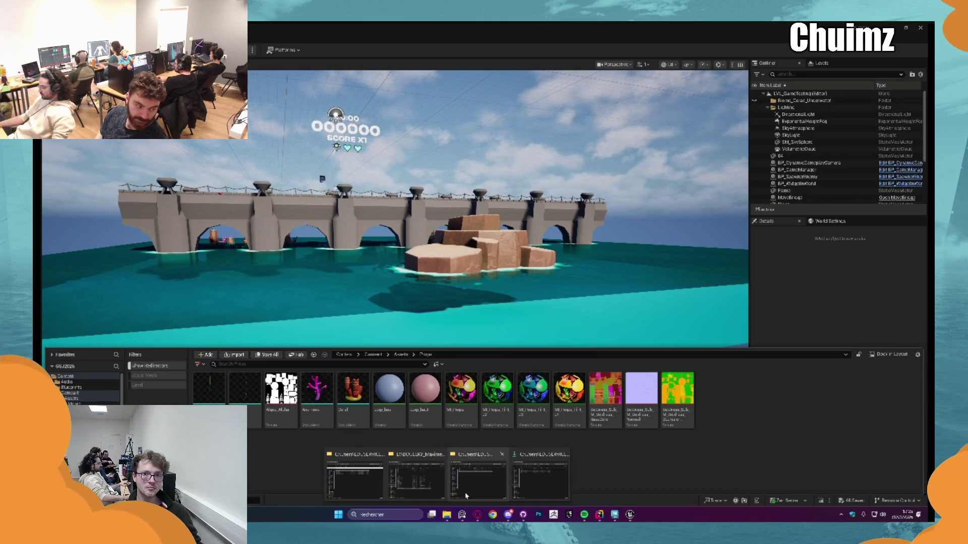
{"action": "left_click", "coordinate": [478, 476]}
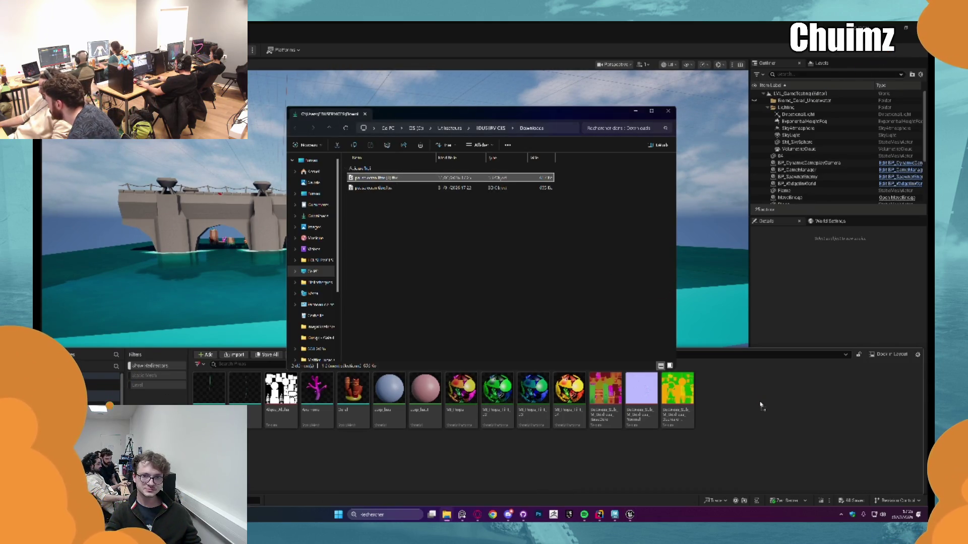
{"action": "left_click_drag", "start_coordinate": [760, 404], "coordinate": [575, 398]}
{"action": "left_click", "coordinate": [572, 398]}
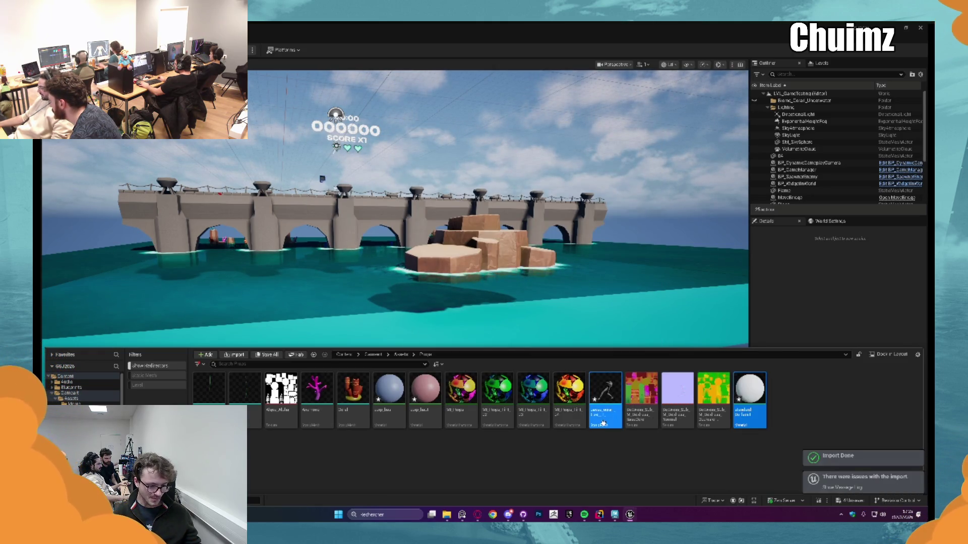
- Preview the imported character mesh, then open LVL_MainMenu from the Level folder
{"action": "double_click", "coordinate": [605, 391]}
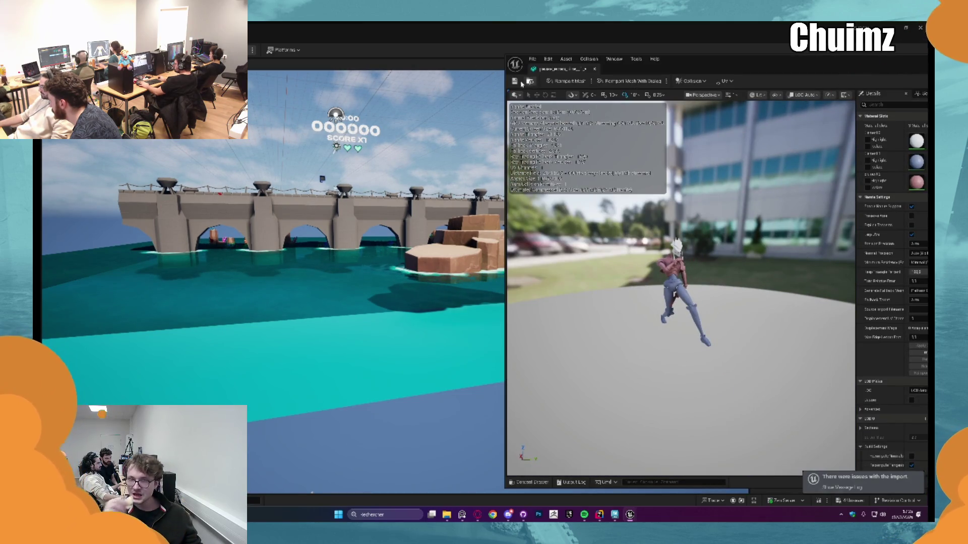
{"action": "left_click", "coordinate": [595, 69]}
{"action": "key", "text": "ctrl+space"}
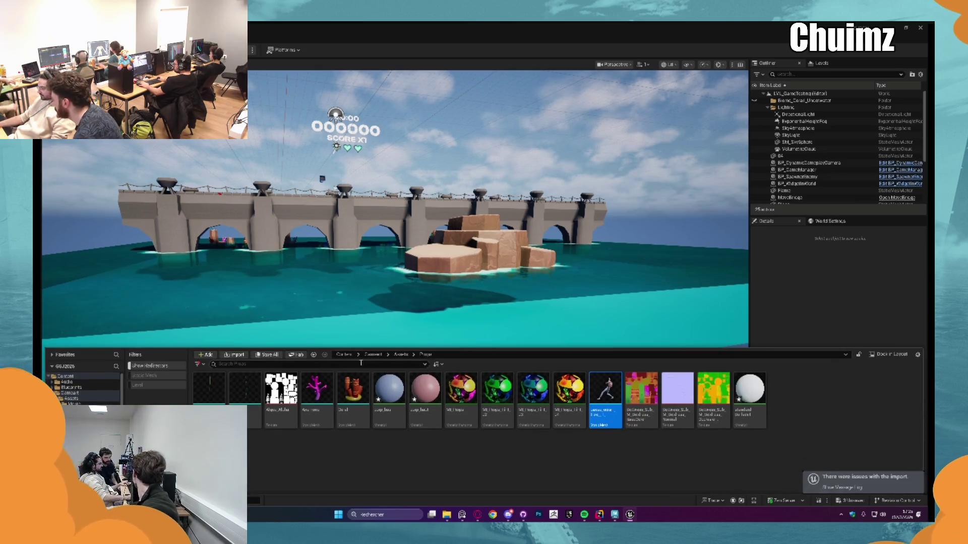
{"action": "left_click", "coordinate": [345, 355]}
{"action": "double_click", "coordinate": [317, 391]}
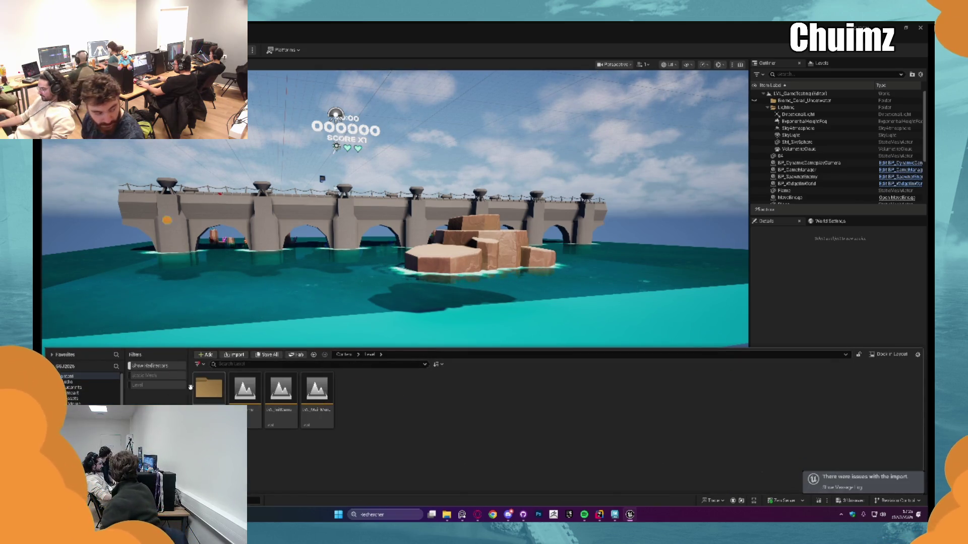
{"action": "double_click", "coordinate": [319, 398]}
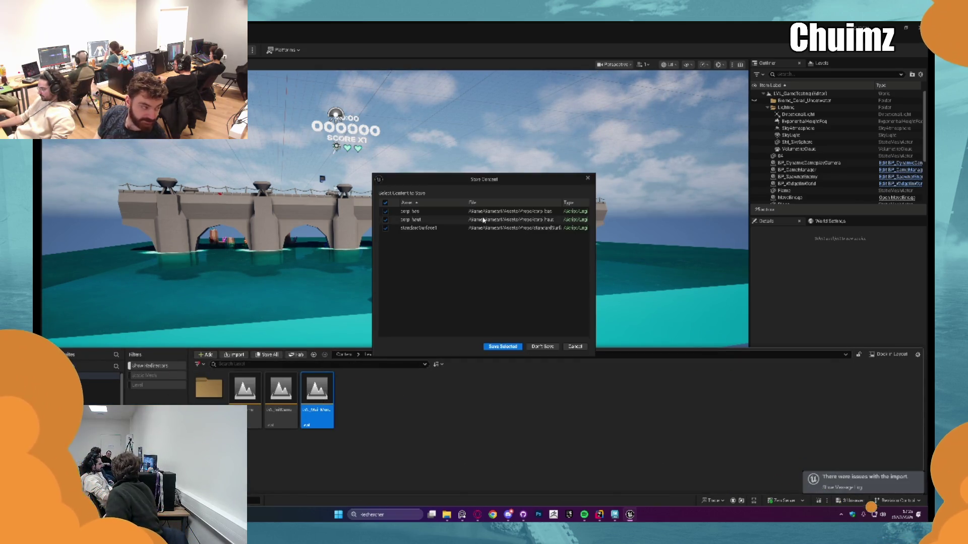
- Save the pending changes and browse the Content Browser into Combat > Assets for the character
{"action": "left_click", "coordinate": [506, 343]}
{"action": "left_click", "coordinate": [402, 385]}
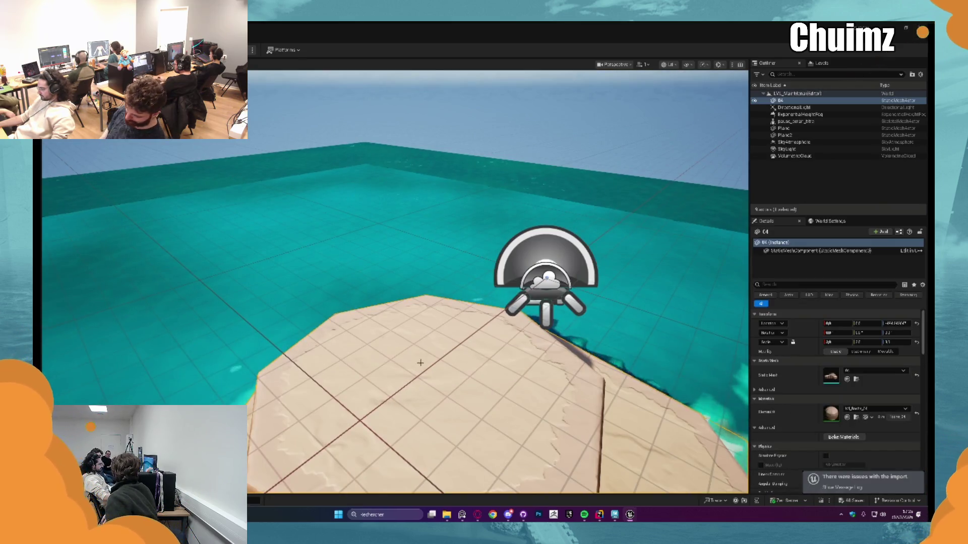
{"action": "key", "text": "ctrl+space"}
{"action": "left_click", "coordinate": [345, 356]}
{"action": "left_click", "coordinate": [280, 391]}
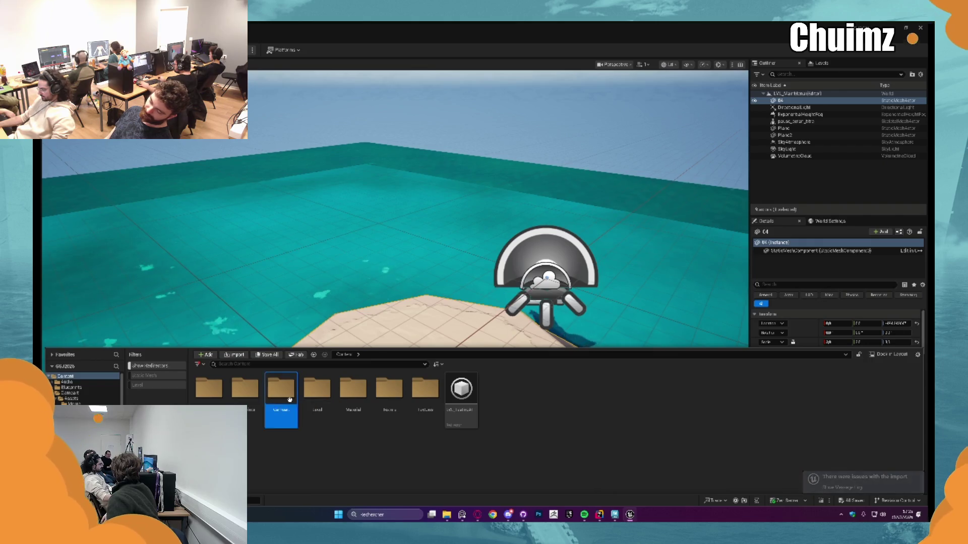
{"action": "double_click", "coordinate": [281, 391]}
{"action": "double_click", "coordinate": [221, 395]}
{"action": "left_click", "coordinate": [256, 394]}
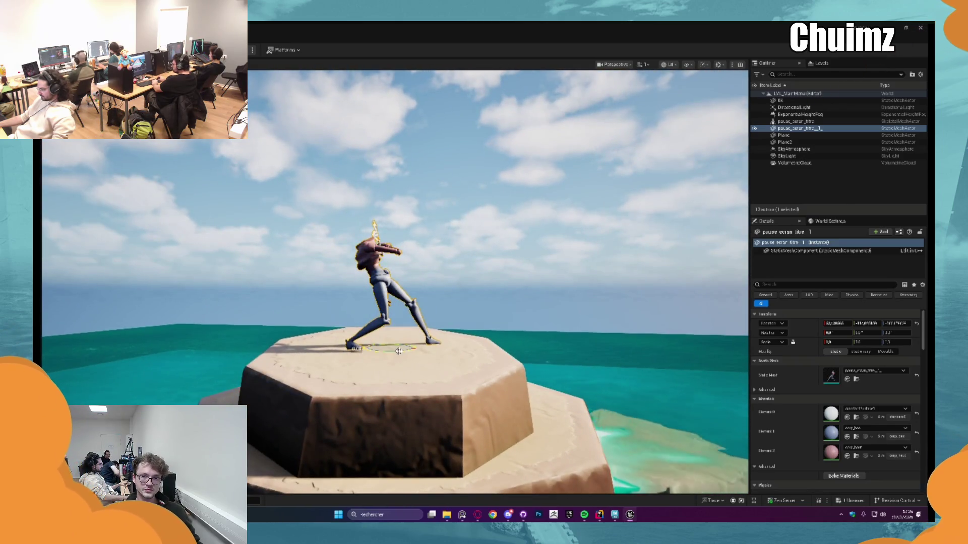
- Rotate the character on the island's top tier toward the camera, then deselect her
{"action": "left_click_drag", "start_coordinate": [399, 351], "coordinate": [384, 348]}
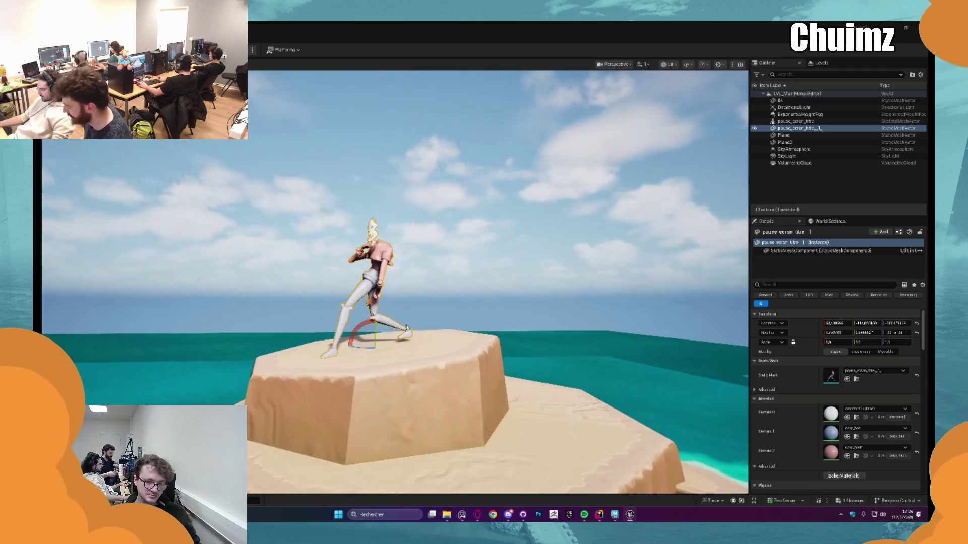
{"action": "scroll", "coordinate": [441, 246], "scroll_direction": "up", "scroll_amount": 10}
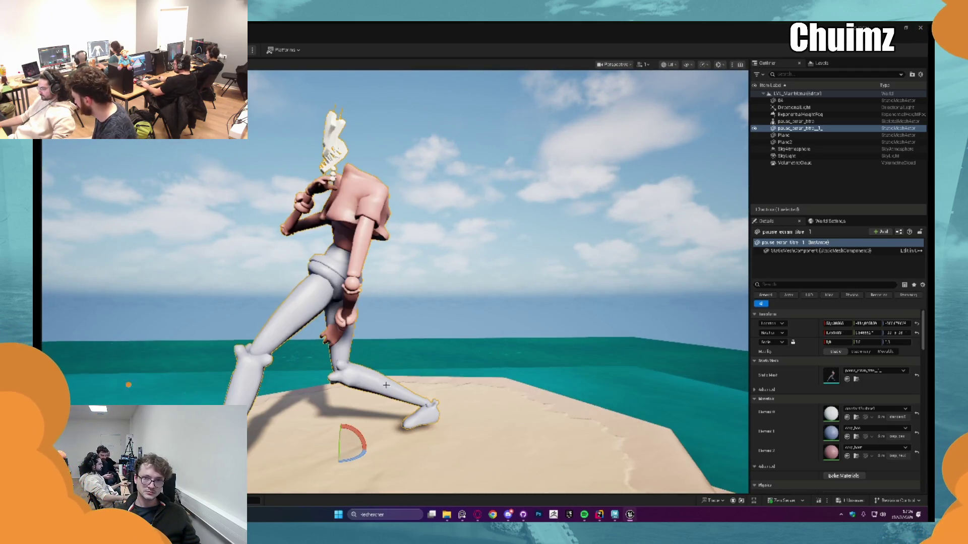
{"action": "mouse_move", "coordinate": [359, 373]}
{"action": "left_mouse_down"}
{"action": "mouse_move", "coordinate": [354, 357]}
{"action": "mouse_move", "coordinate": [343, 364]}
{"action": "left_mouse_up"}
{"action": "key", "text": "w"}
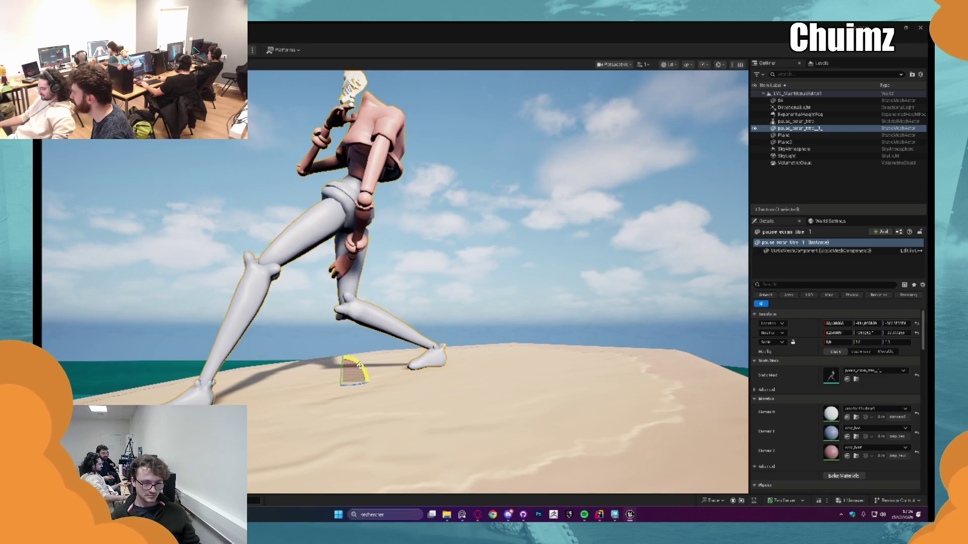
{"action": "scroll", "coordinate": [478, 297], "scroll_direction": "down", "scroll_amount": 8}
{"action": "left_click", "coordinate": [478, 297]}
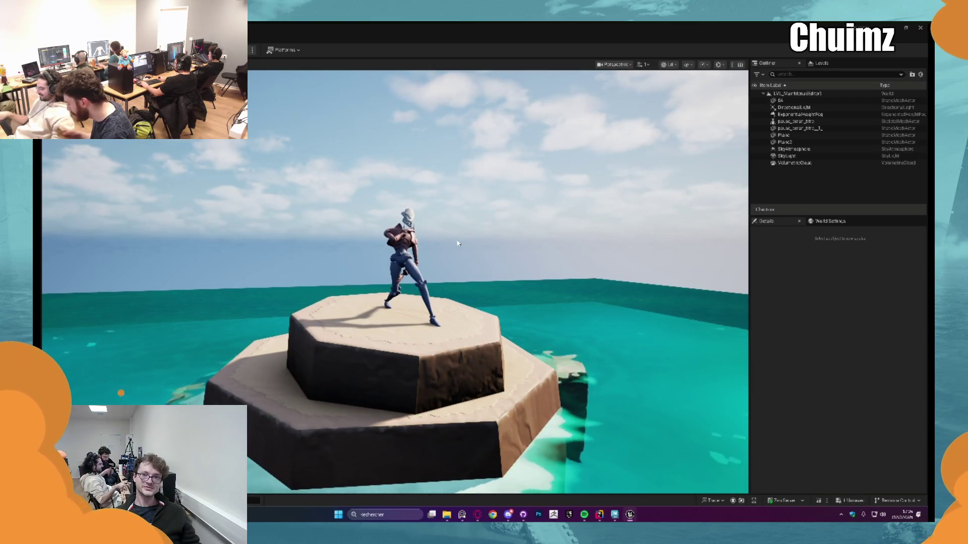
{"action": "key", "text": "ctrl+space"}
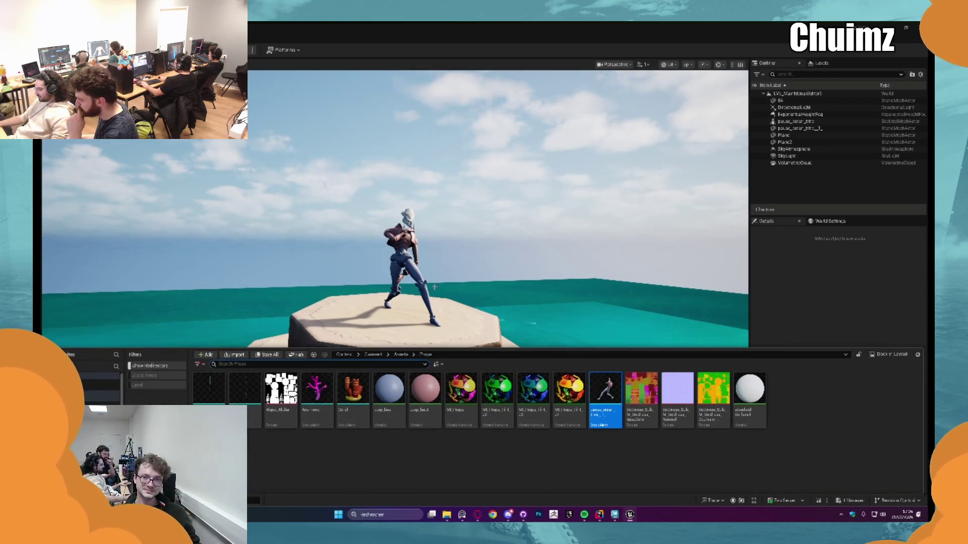
- Create a Shot_Main_Menu folder in Gameart and add a new Level Sequence inside it
{"action": "left_click", "coordinate": [371, 355]}
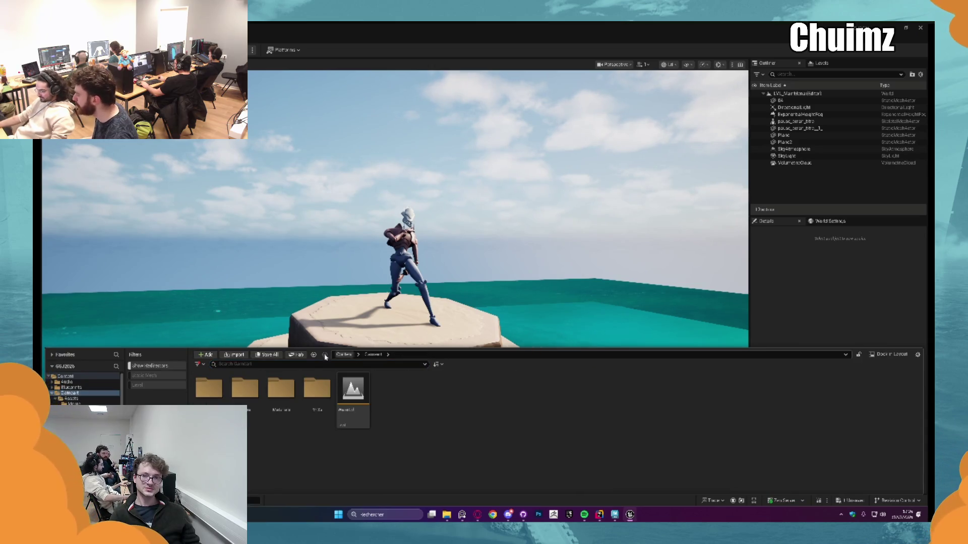
{"action": "right_click", "coordinate": [450, 393]}
{"action": "left_click", "coordinate": [487, 164]}
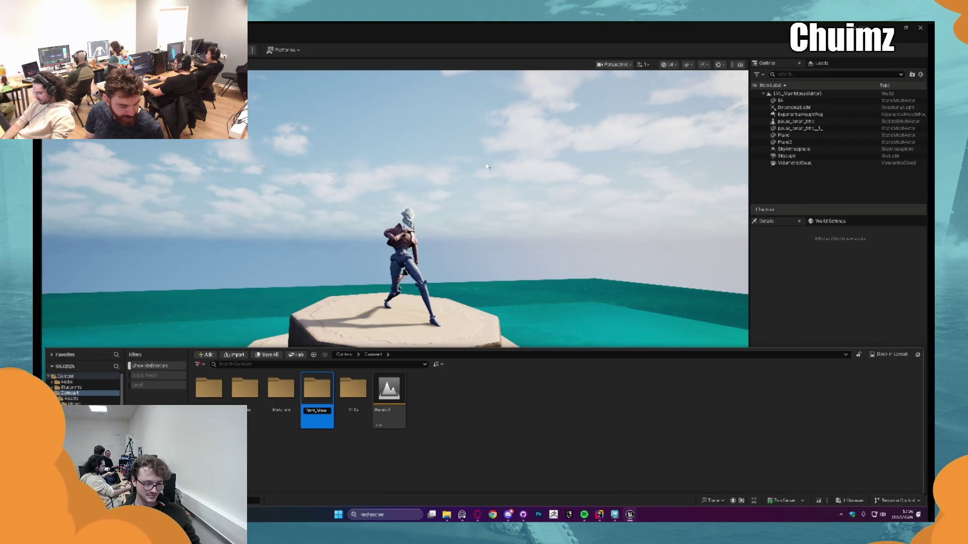
{"action": "key", "text": "Return"}
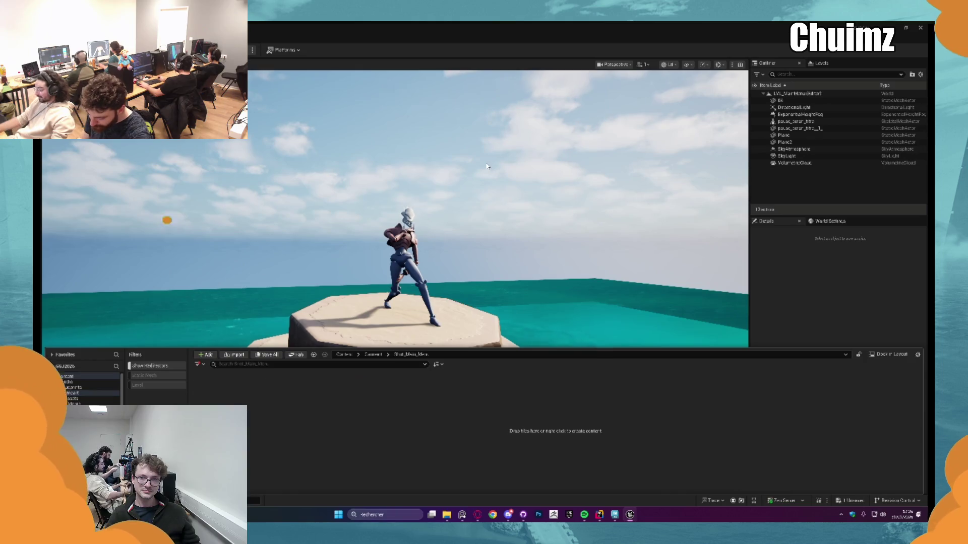
{"action": "right_click", "coordinate": [332, 427]}
{"action": "left_click", "coordinate": [375, 247]}
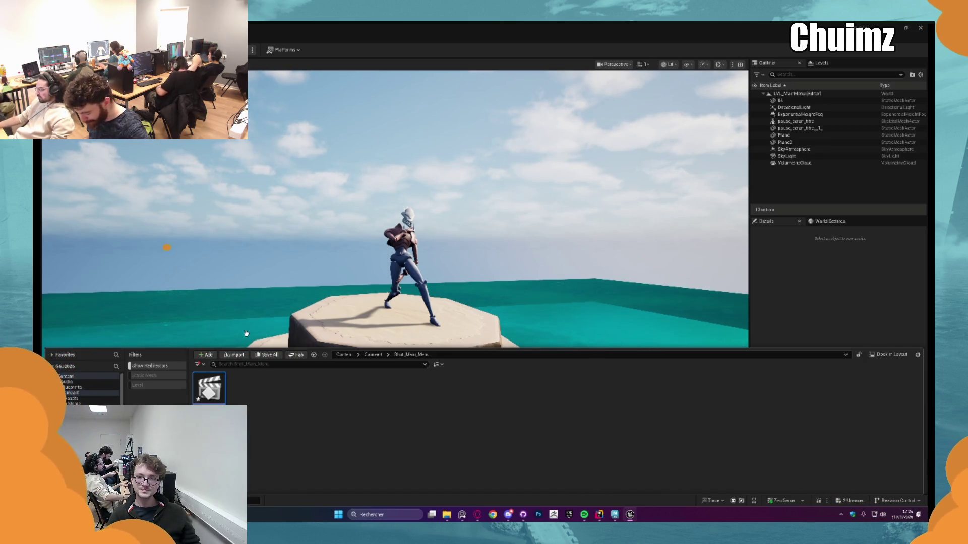
- Open the new level sequence in Sequencer and place a Cine Camera Actor in the level
{"action": "double_click", "coordinate": [210, 387]}
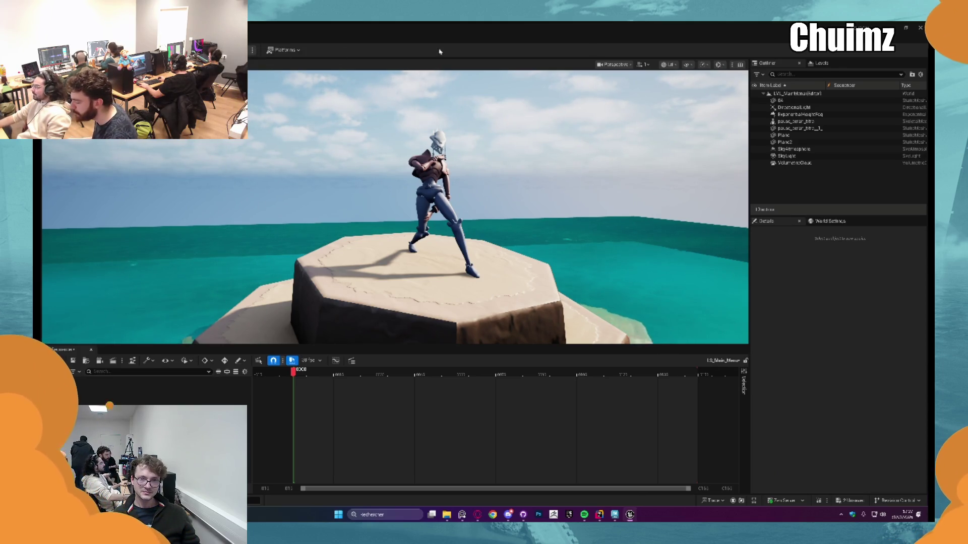
{"action": "right_click", "coordinate": [166, 193]}
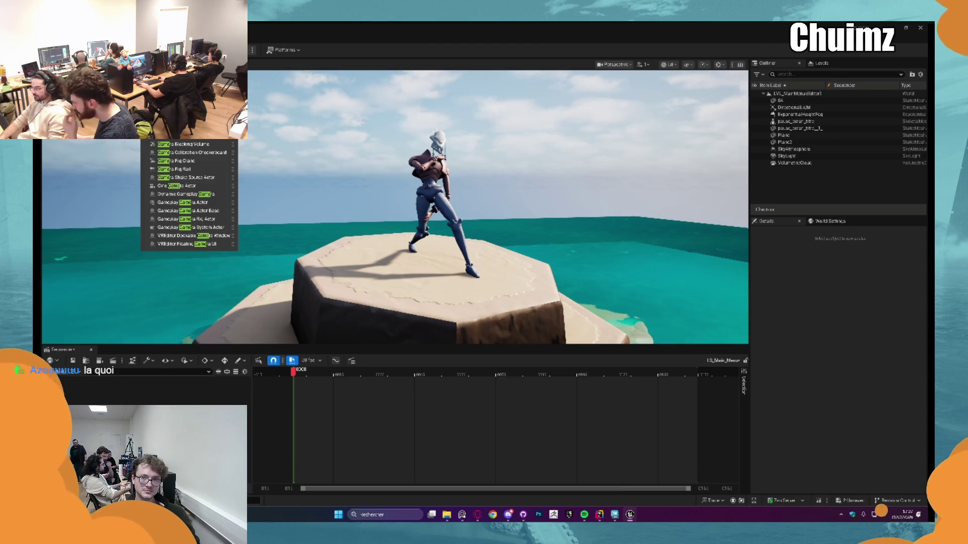
{"action": "key", "text": "Escape"}
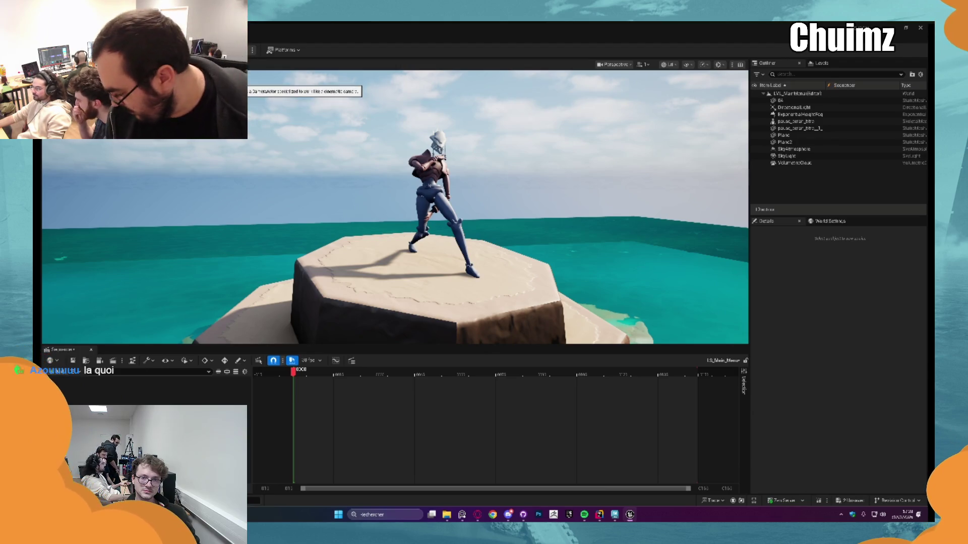
{"action": "left_click", "coordinate": [237, 90]}
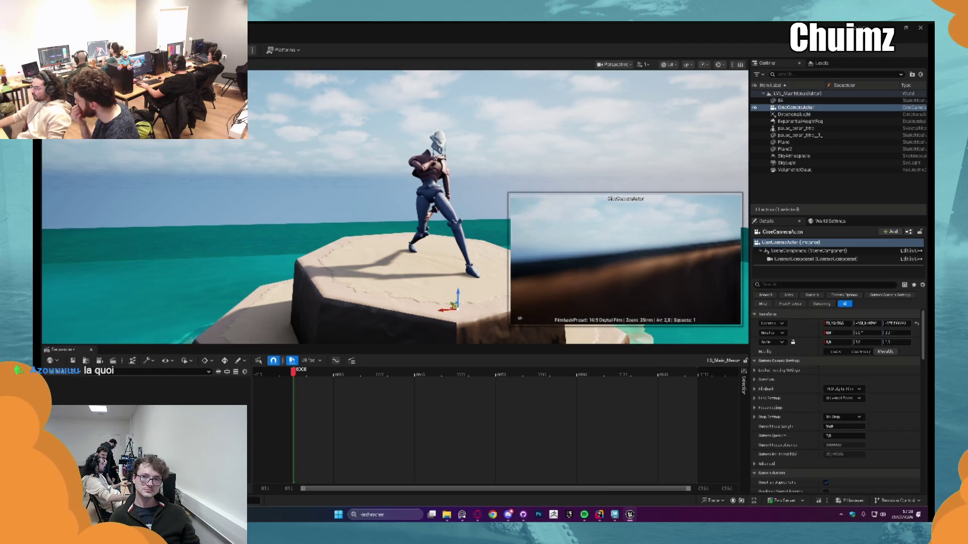
- Pilot the new cine camera to frame the character, trying a 12 focal length
{"action": "left_click", "coordinate": [615, 64]}
{"action": "left_click", "coordinate": [625, 106]}
{"action": "mouse_move", "coordinate": [451, 171]}
{"action": "left_mouse_down"}
{"action": "mouse_move", "coordinate": [164, 274]}
{"action": "mouse_move", "coordinate": [528, 183]}
{"action": "mouse_move", "coordinate": [486, 210]}
{"action": "left_mouse_up"}
{"action": "left_click", "coordinate": [848, 427]}
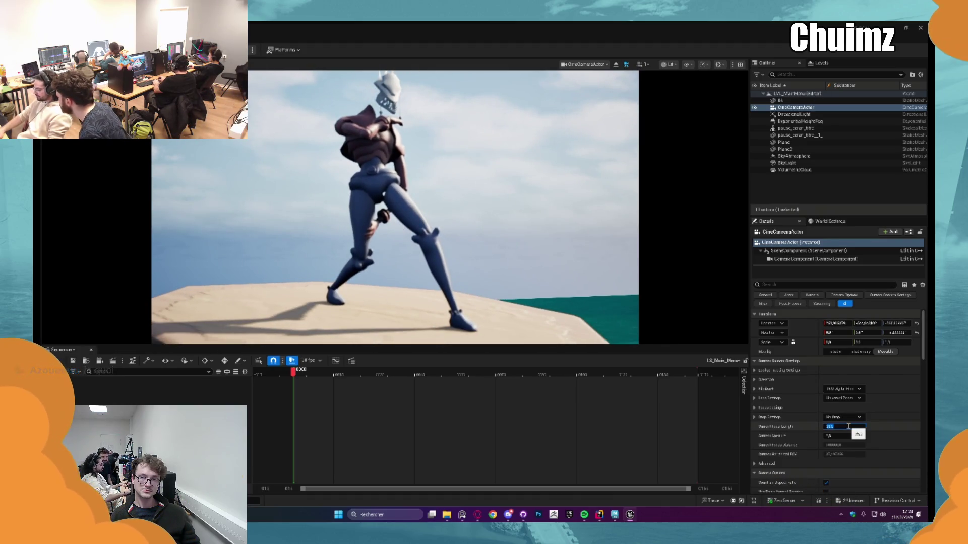
{"action": "type", "text": "12"}
{"action": "key", "text": "Return"}
{"action": "left_click_drag", "start_coordinate": [394, 200], "coordinate": [391, 198]}
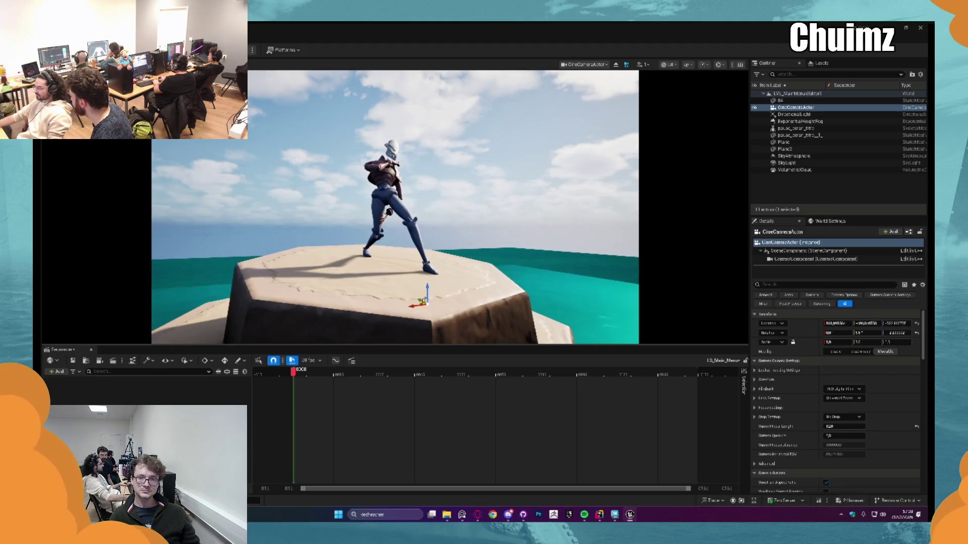
- Undo that change and set the camera's focal length to 120 instead
{"action": "left_click", "coordinate": [391, 198]}
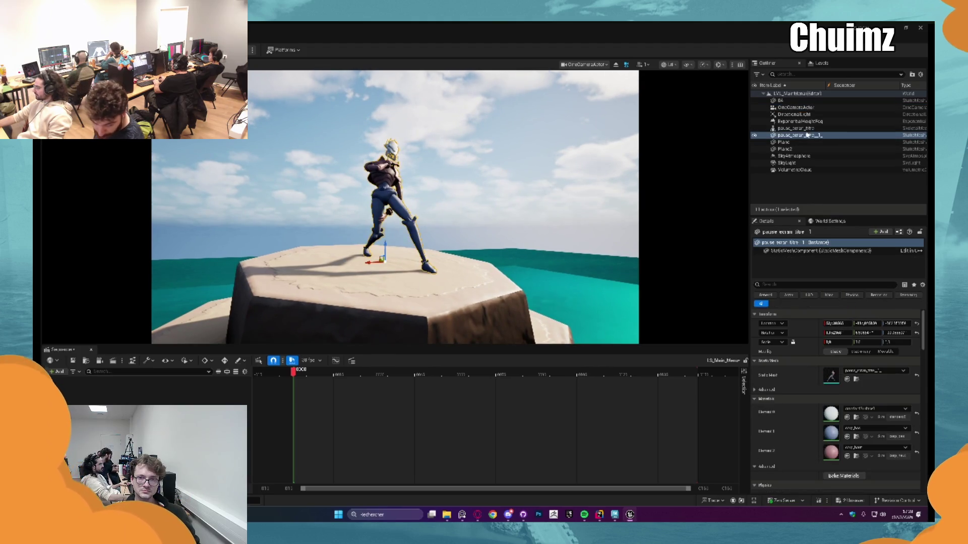
{"action": "key", "text": "ctrl+z"}
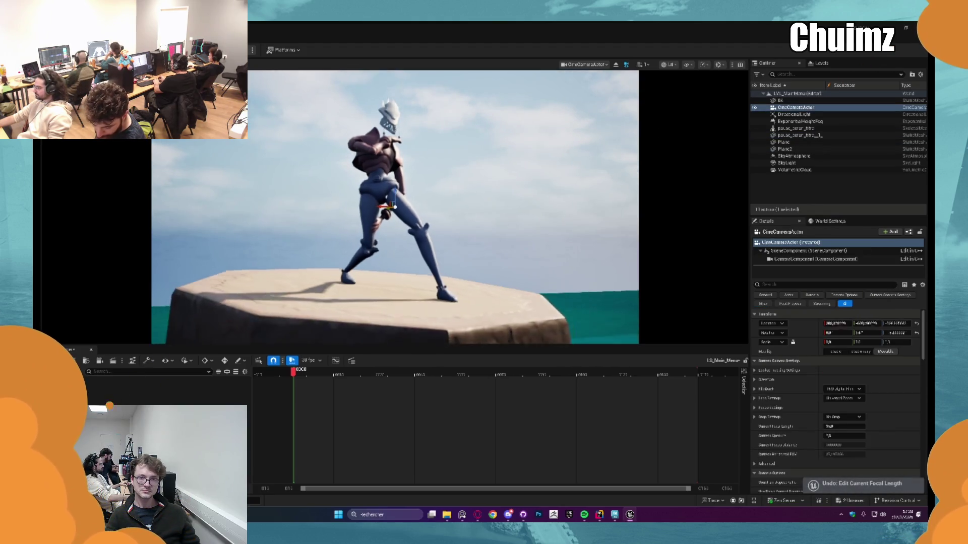
{"action": "left_click", "coordinate": [839, 428]}
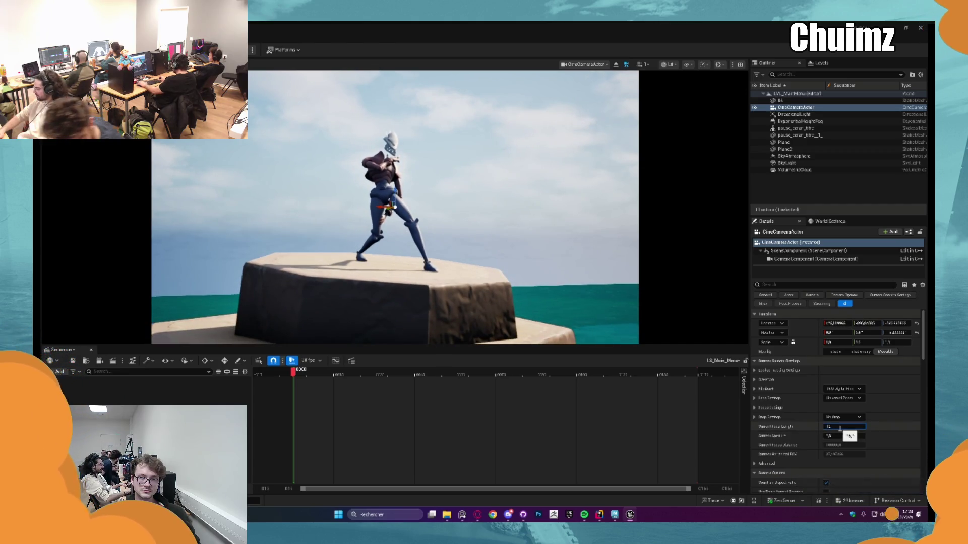
{"action": "type", "text": "120"}
{"action": "key", "text": "Return"}
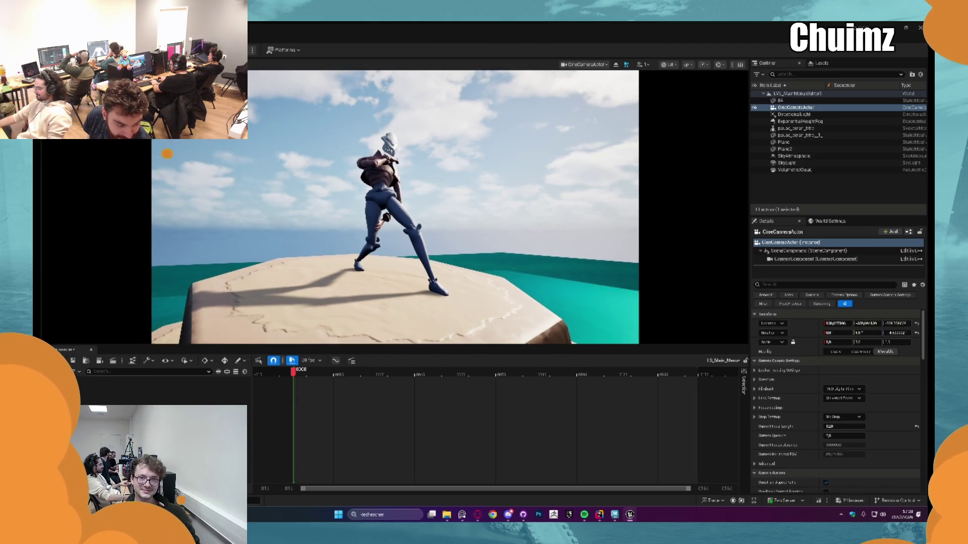
- Rename the camera Cam_Main_Menu, add it to the level sequence, then bring up the web browser
{"action": "double_click", "coordinate": [796, 107]}
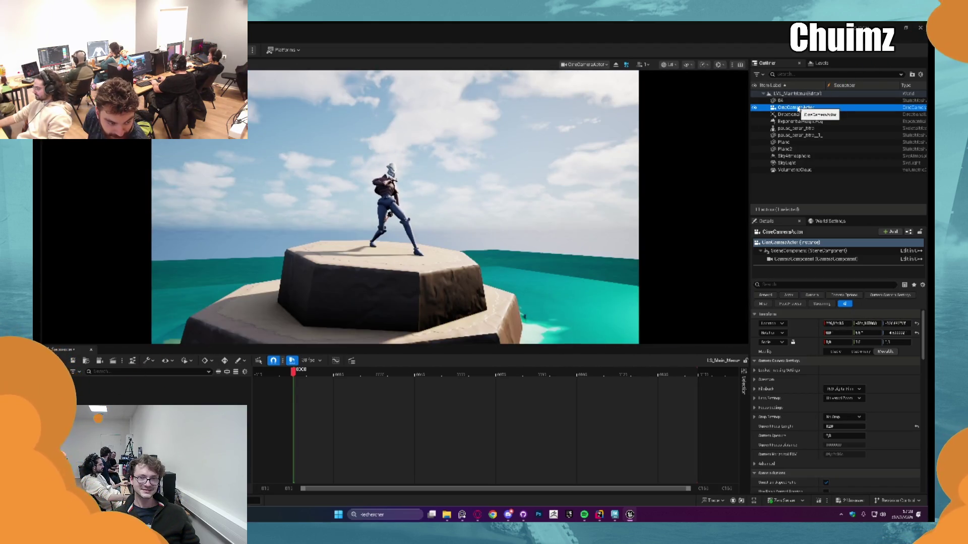
{"action": "left_click", "coordinate": [798, 108]}
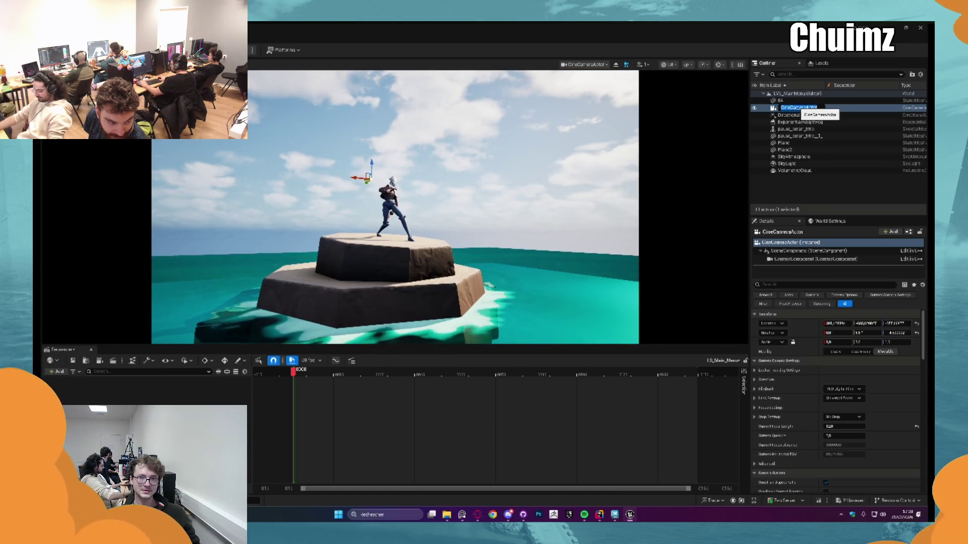
{"action": "type", "text": "Cam_Main_Menu"}
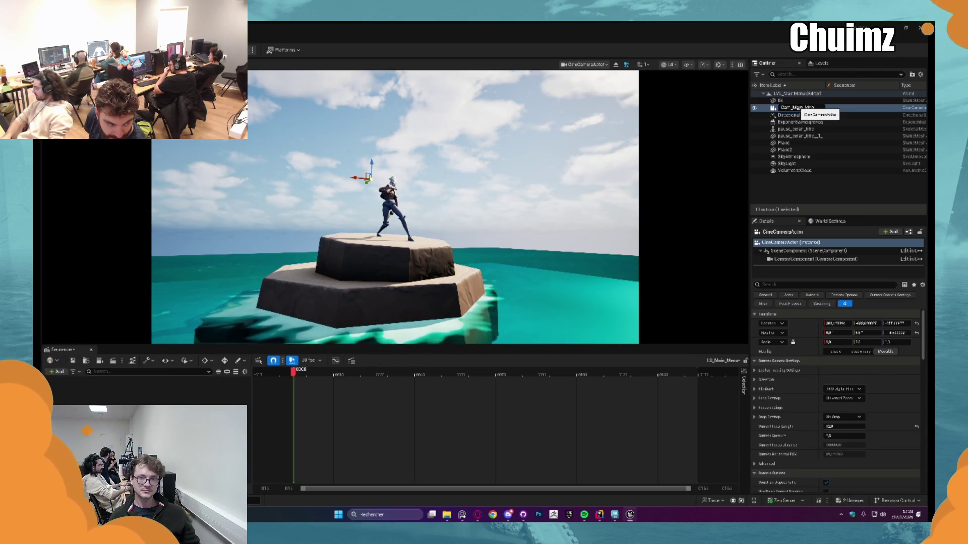
{"action": "key", "text": "Return"}
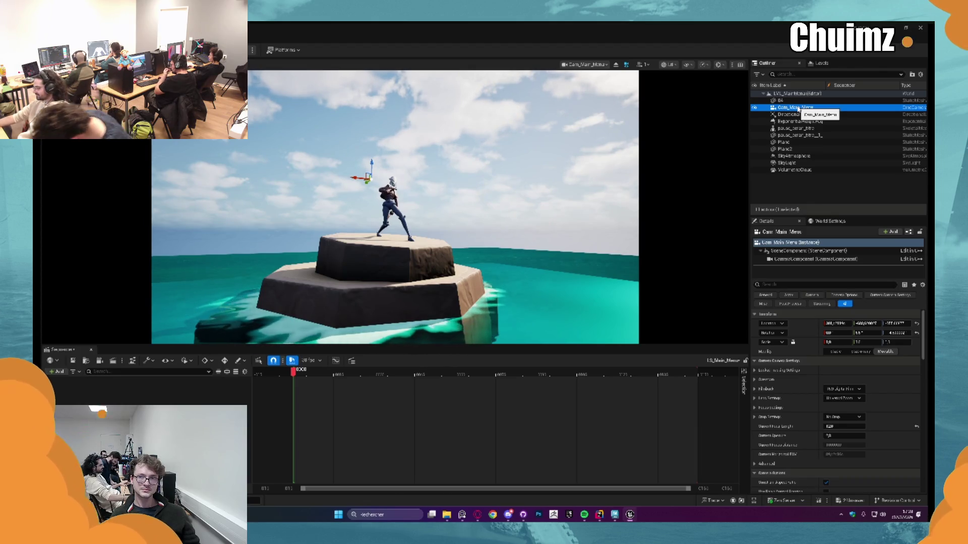
{"action": "mouse_move", "coordinate": [799, 109]}
{"action": "left_mouse_down"}
{"action": "mouse_move", "coordinate": [497, 252]}
{"action": "mouse_move", "coordinate": [151, 390]}
{"action": "left_mouse_up"}
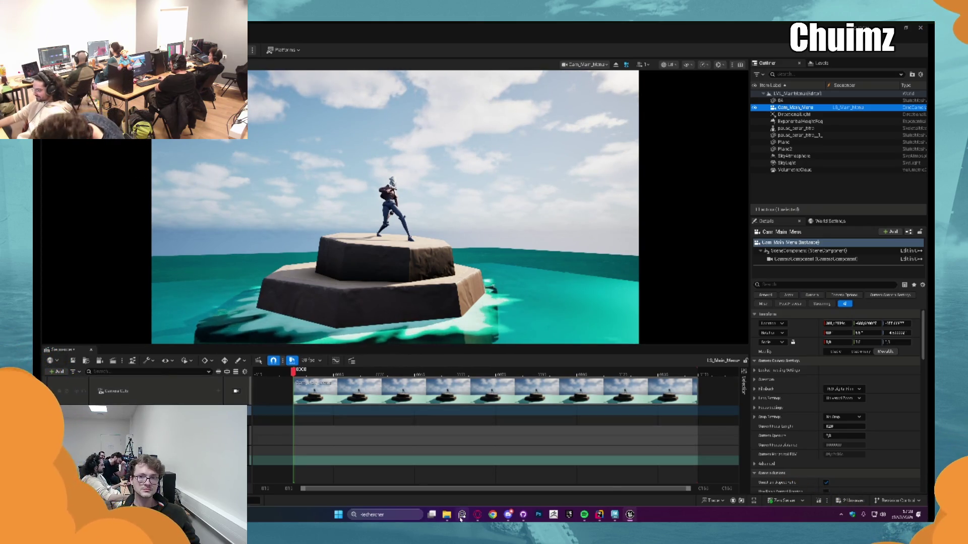
{"action": "left_click", "coordinate": [478, 515]}
{"action": "left_click", "coordinate": [472, 32]}
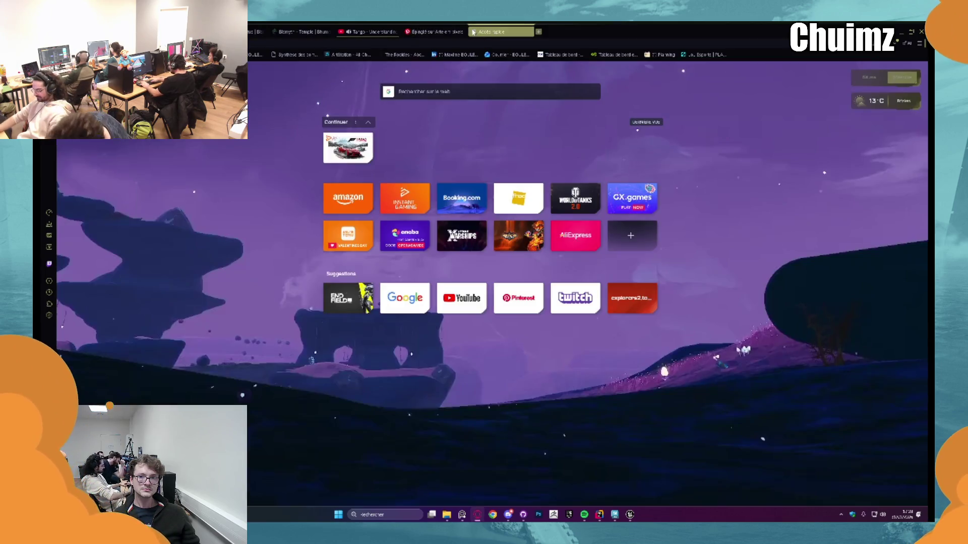
- Search the web for 'main menu' and watch the All Seasons Menu Music video
{"action": "type", "text": "ecran"}
{"action": "key", "text": "BackSpace"}
{"action": "key", "text": "BackSpace"}
{"action": "key", "text": "BackSpace"}
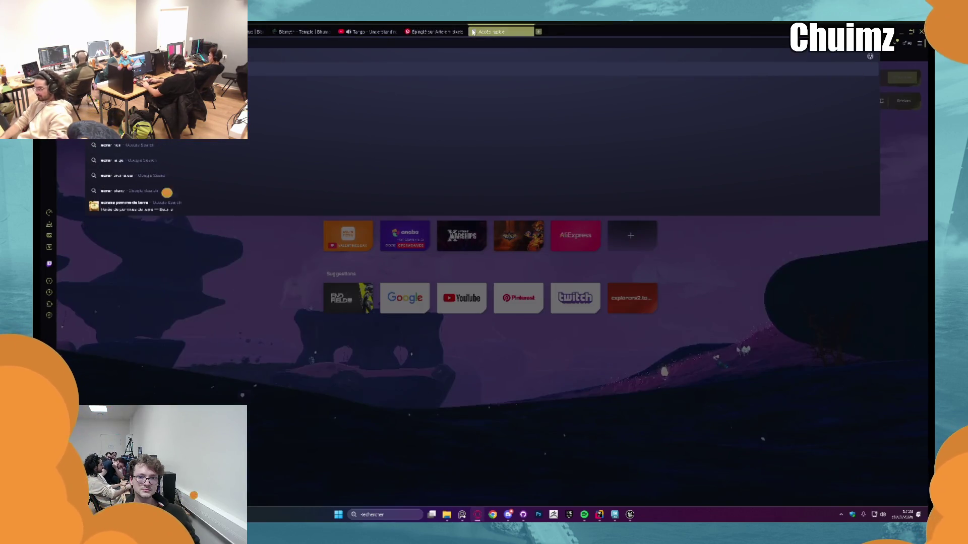
{"action": "key", "text": "Escape"}
{"action": "type", "text": "main menu"}
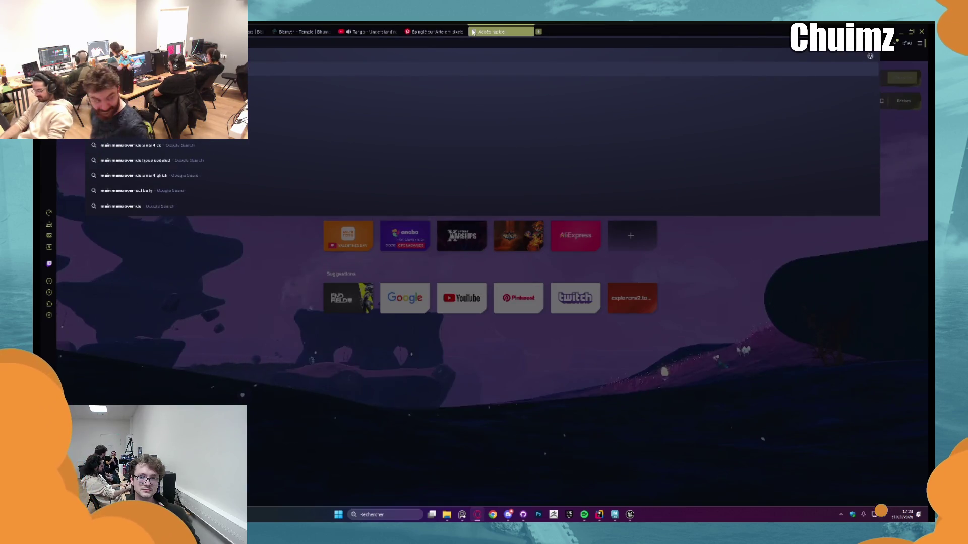
{"action": "key", "text": "Return"}
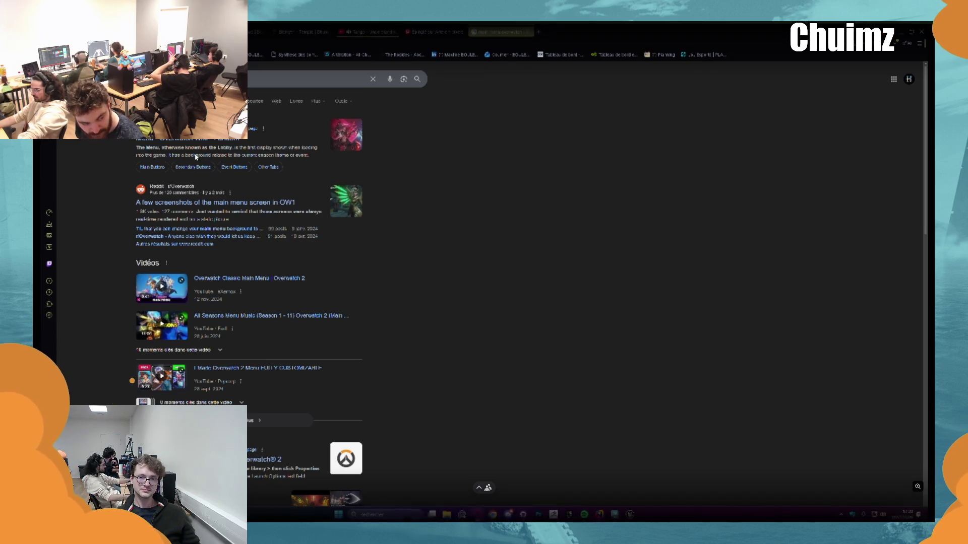
{"action": "left_click", "coordinate": [303, 316]}
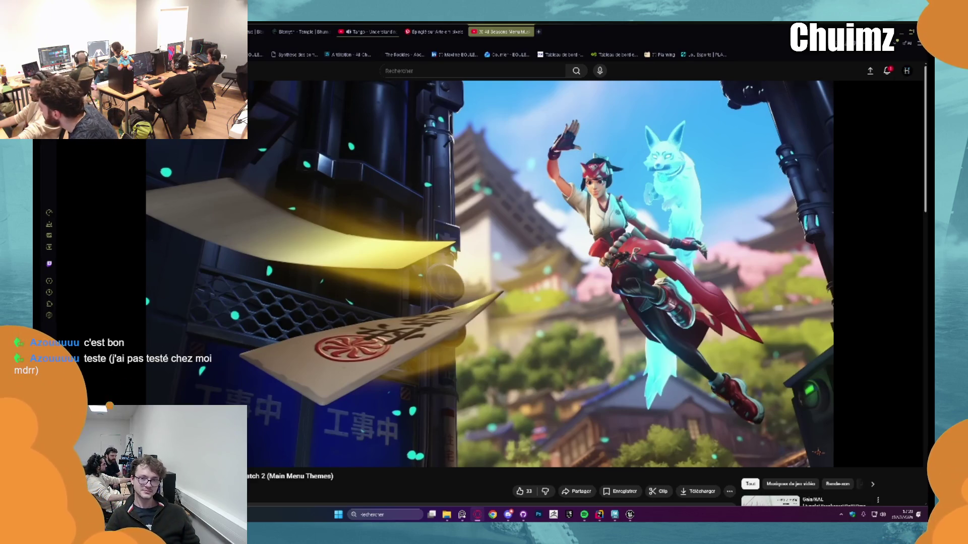
- Go back, search 'main menu overwatch 2', and open one of the results
{"action": "key", "text": "alt+Left"}
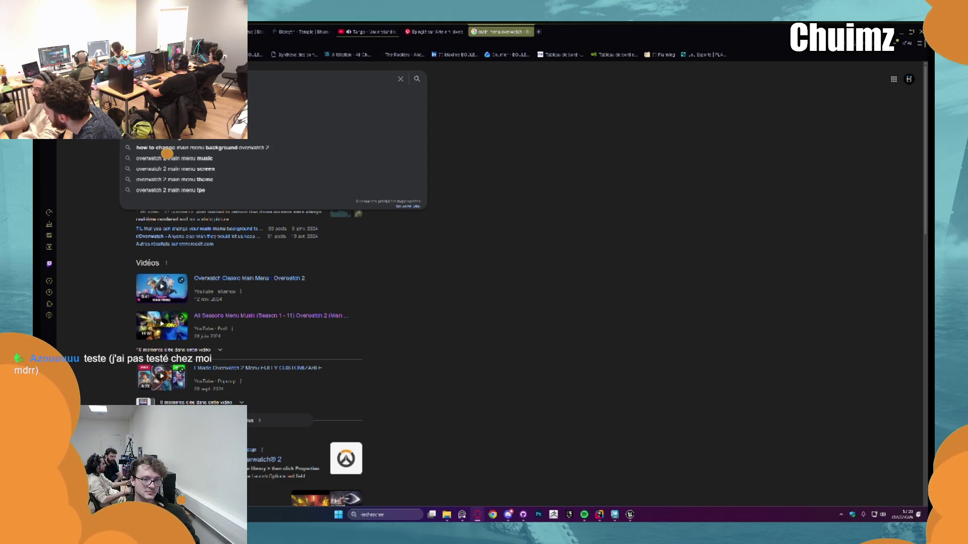
{"action": "key", "text": "Return"}
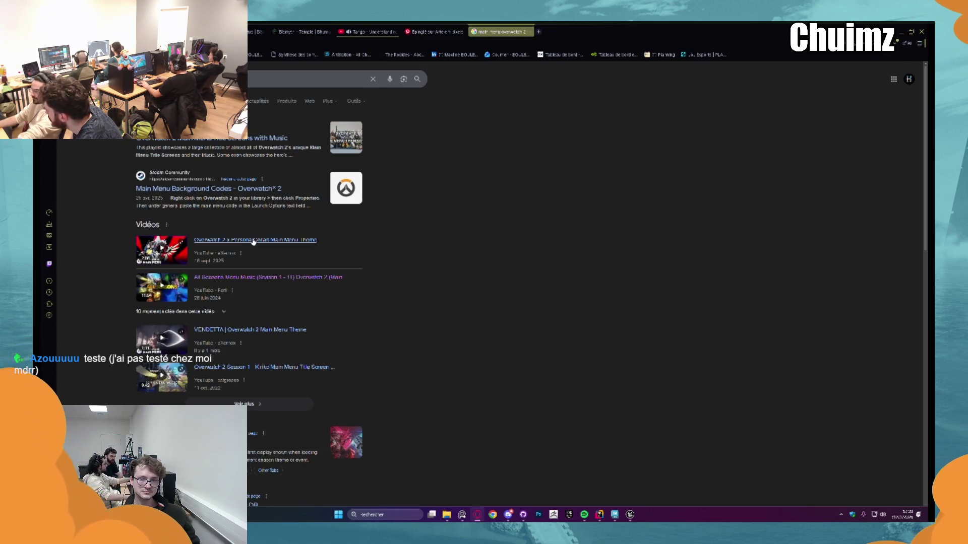
{"action": "left_click", "coordinate": [242, 344]}
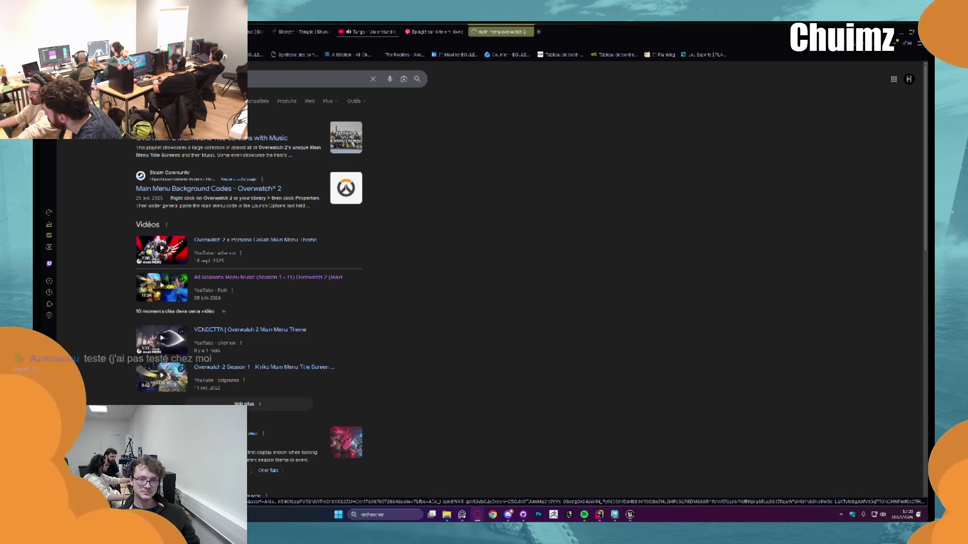